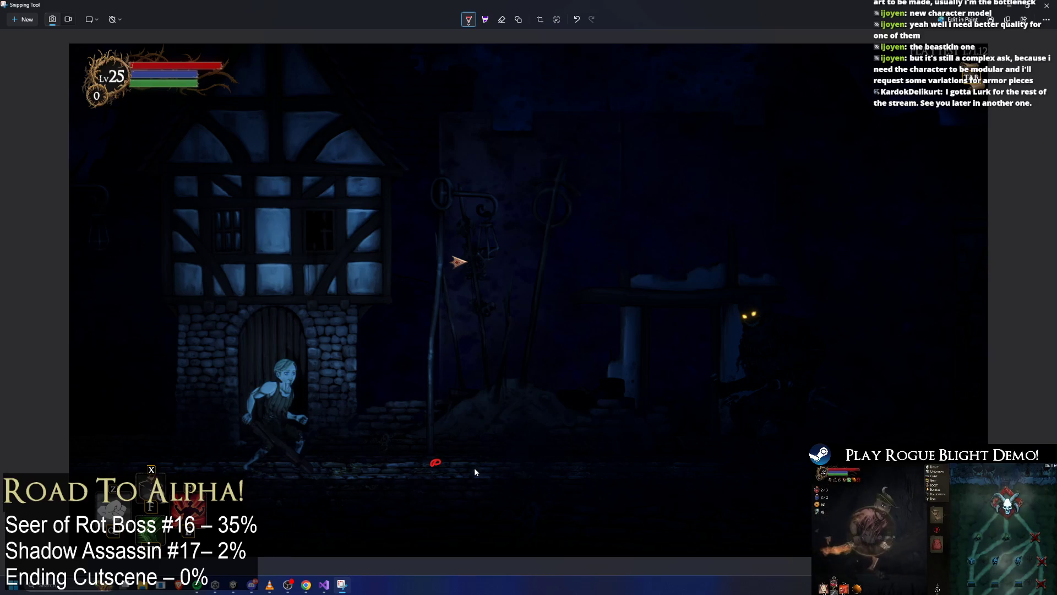
Sketch red arrow strokes on the game screenshot, undoing the unwanted ones.
{"action": "key", "text": "ctrl+z"}
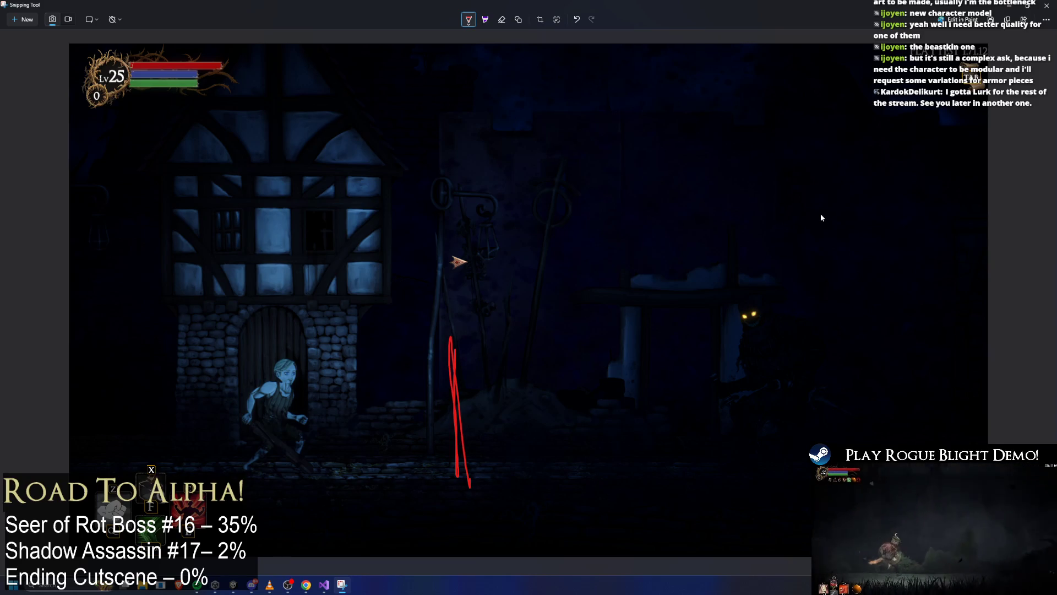
{"action": "left_click_drag", "start_coordinate": [821, 214], "coordinate": [801, 126]}
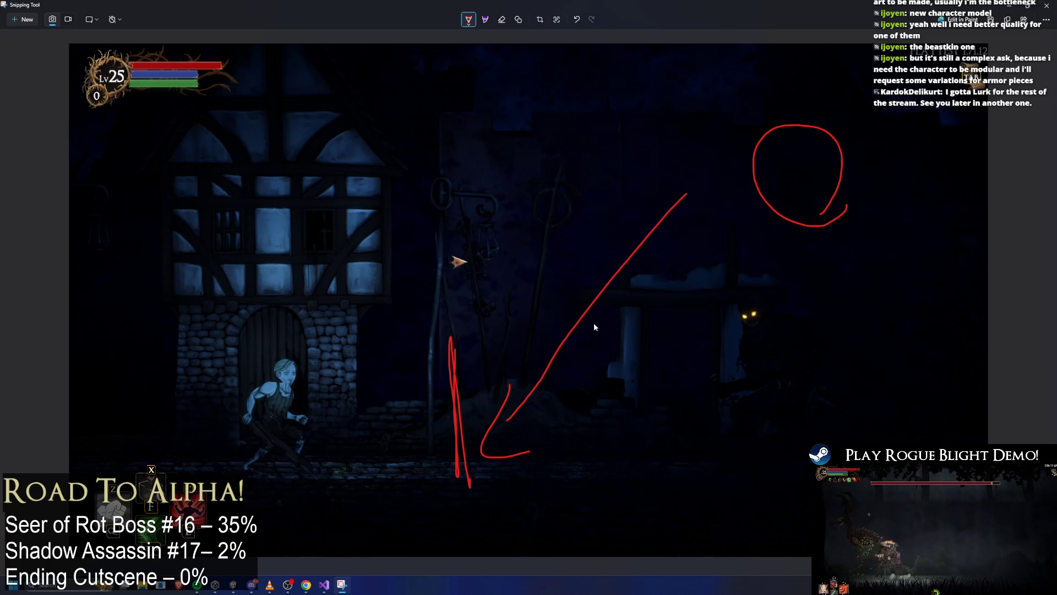
{"action": "left_click_drag", "start_coordinate": [639, 397], "coordinate": [640, 435]}
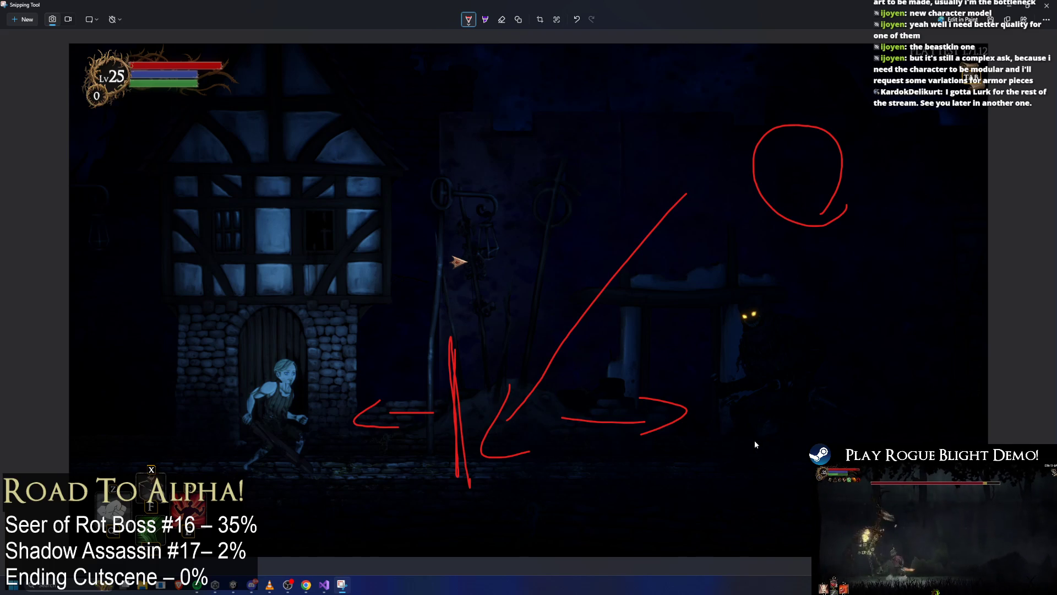
{"action": "key", "text": "ctrl+z"}
{"action": "key", "text": "ctrl+z"}
Redraw a red curved arc and a larger circle at upper right, then close Snipping Tool.
{"action": "key", "text": "ctrl+z"}
{"action": "key", "text": "ctrl+z"}
{"action": "key", "text": "ctrl+z"}
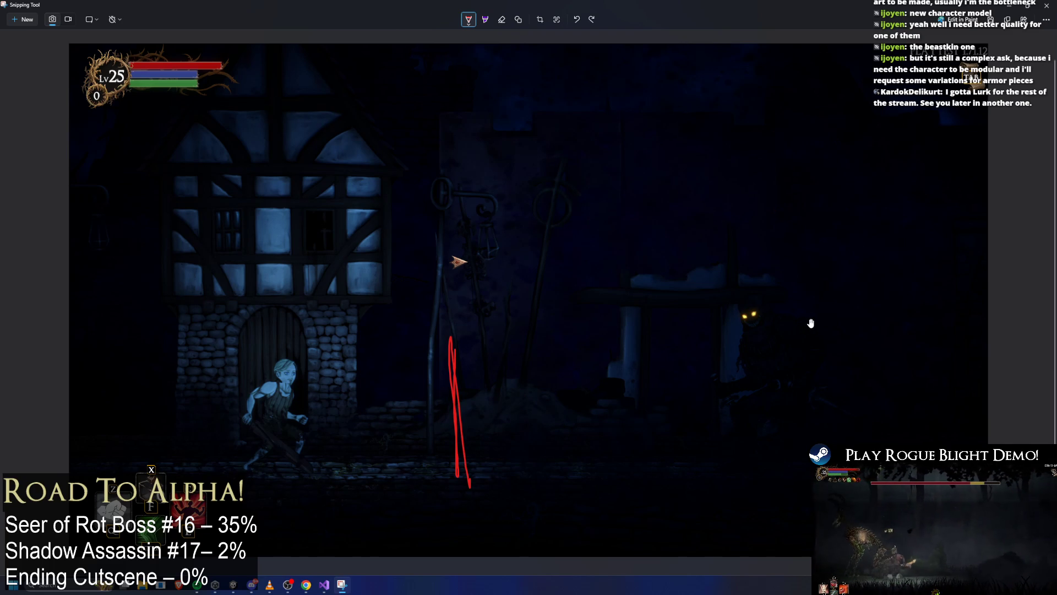
{"action": "mouse_move", "coordinate": [735, 228]}
{"action": "left_mouse_down"}
{"action": "mouse_move", "coordinate": [696, 174]}
{"action": "mouse_move", "coordinate": [771, 224]}
{"action": "mouse_move", "coordinate": [755, 228]}
{"action": "left_mouse_up"}
{"action": "key", "text": "ctrl+z"}
{"action": "mouse_move", "coordinate": [759, 223]}
{"action": "left_mouse_down"}
{"action": "mouse_move", "coordinate": [795, 154]}
{"action": "mouse_move", "coordinate": [801, 217]}
{"action": "mouse_move", "coordinate": [810, 186]}
{"action": "mouse_move", "coordinate": [834, 216]}
{"action": "left_mouse_up"}
{"action": "key", "text": "ctrl+z"}
{"action": "key", "text": "ctrl+z"}
{"action": "key", "text": "ctrl+z"}
{"action": "mouse_move", "coordinate": [904, 146]}
{"action": "left_mouse_down"}
{"action": "mouse_move", "coordinate": [820, 111]}
{"action": "mouse_move", "coordinate": [852, 211]}
{"action": "left_mouse_up"}
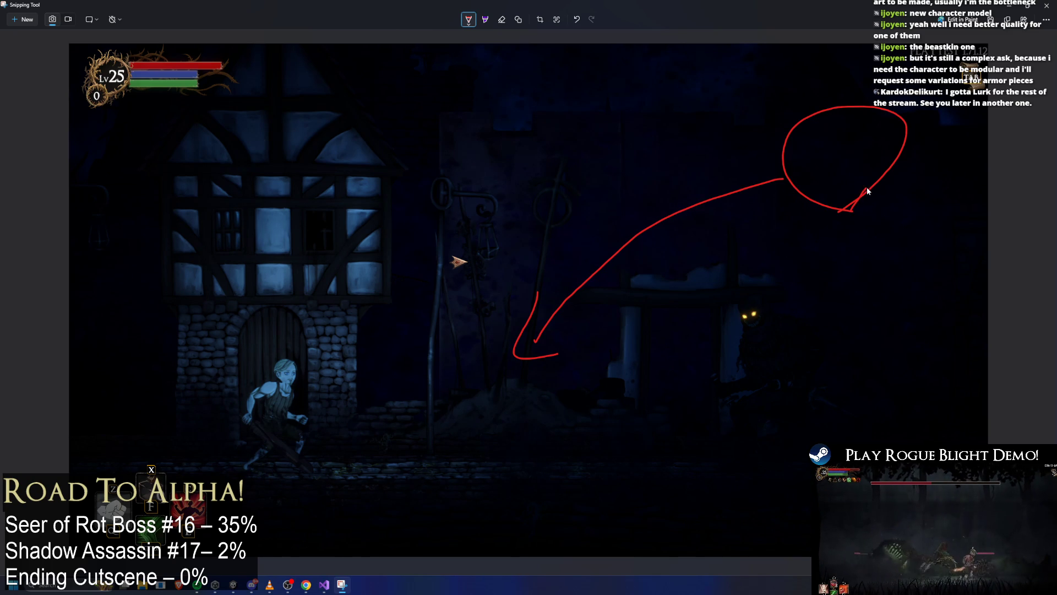
{"action": "left_click", "coordinate": [1046, 7]}
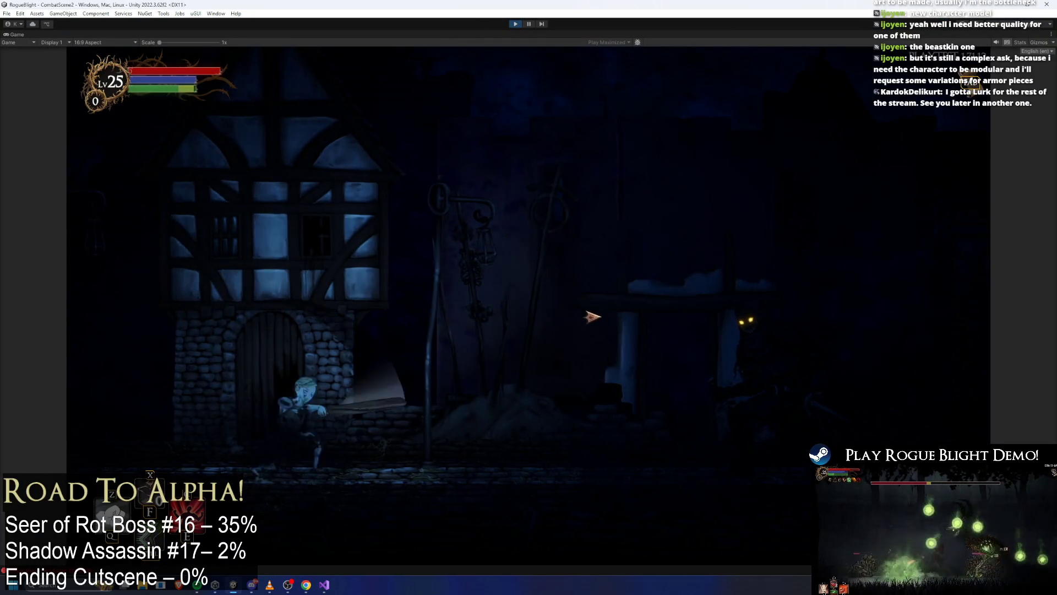
Run at the Shadow Assassin boss and land several melee hits, including one for 14 damage.
{"action": "key", "text": "d"}
{"action": "left_click", "coordinate": [762, 420]}
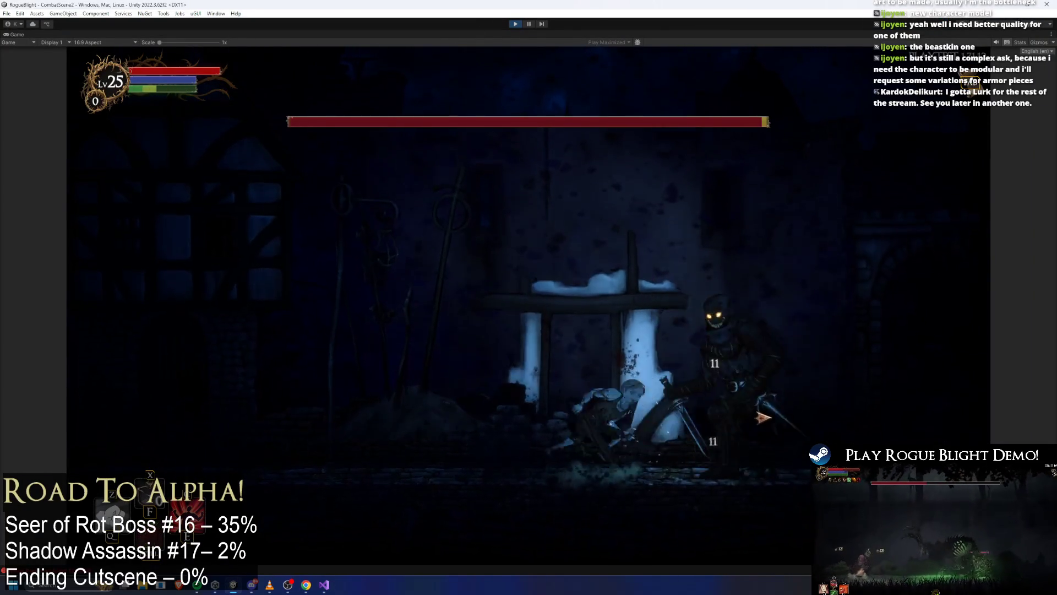
{"action": "key", "text": "a"}
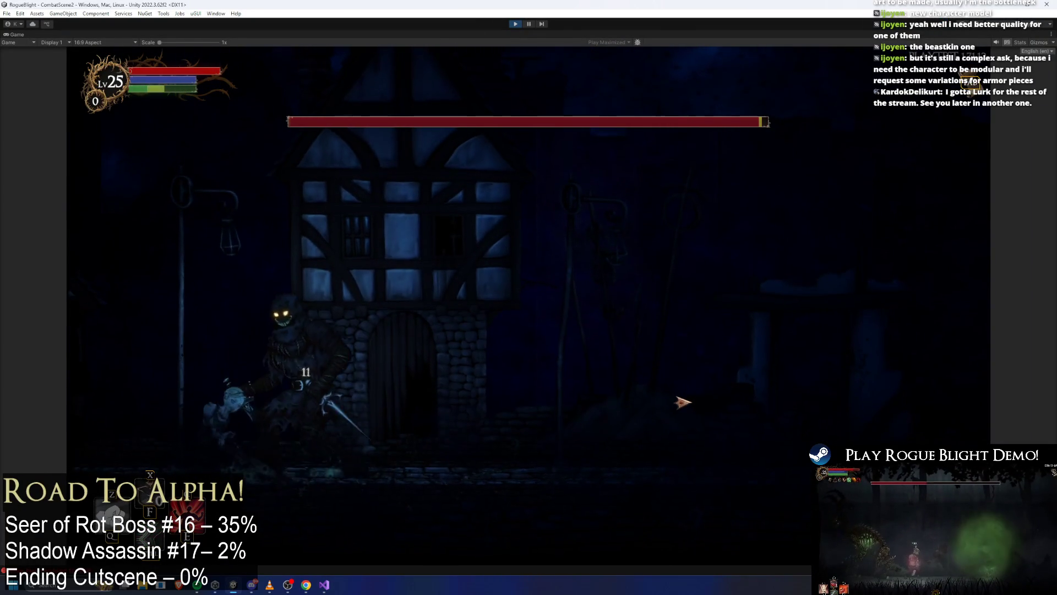
{"action": "left_click", "coordinate": [683, 402]}
{"action": "key", "text": "d"}
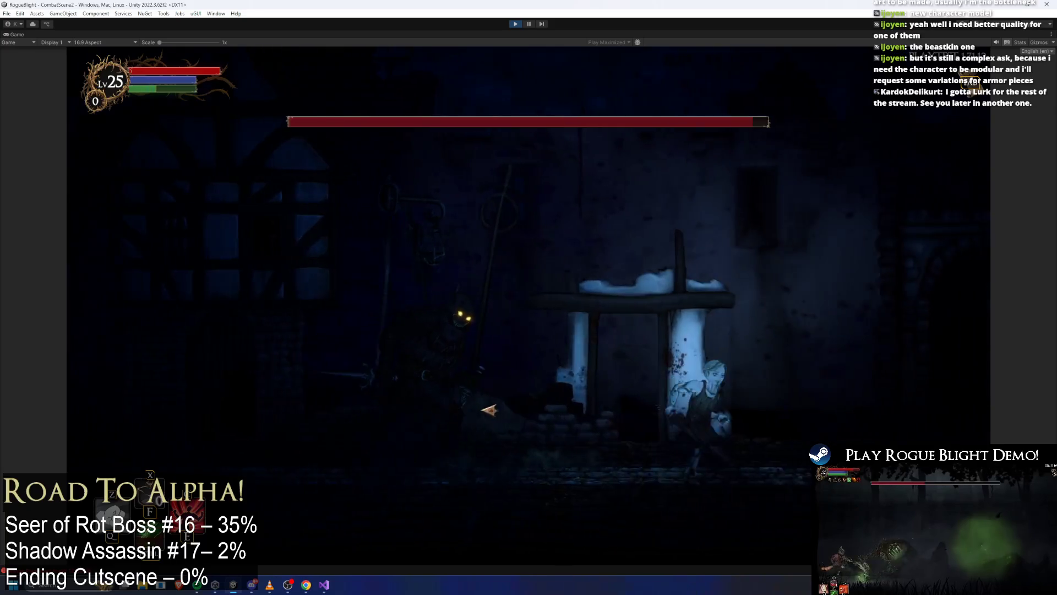
{"action": "key", "text": "a"}
{"action": "left_click", "coordinate": [644, 380]}
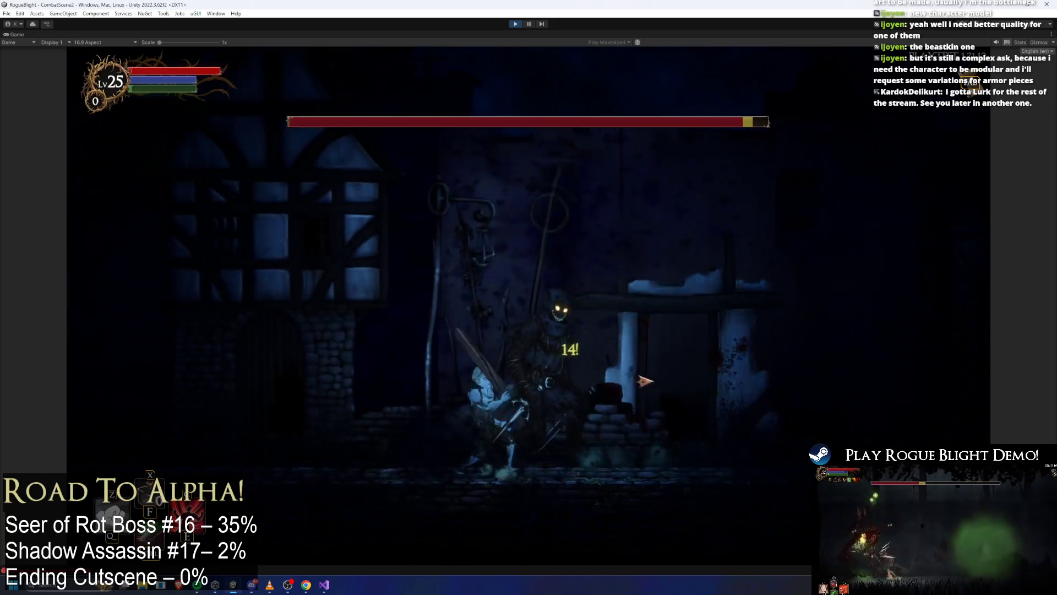
{"action": "key", "text": "a"}
{"action": "left_click", "coordinate": [650, 278]}
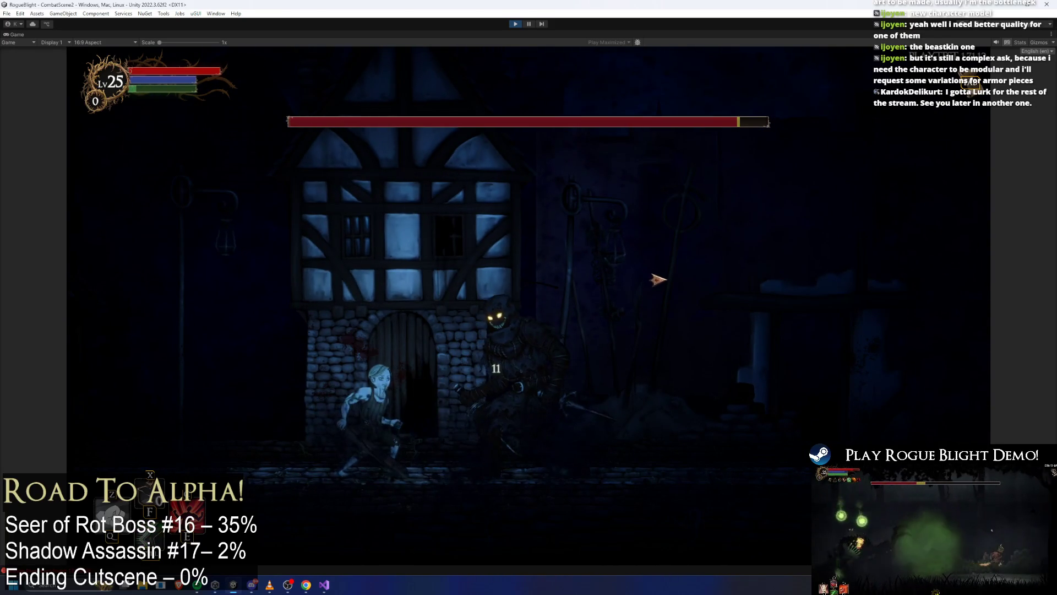
{"action": "key", "text": "d"}
{"action": "left_click", "coordinate": [672, 280]}
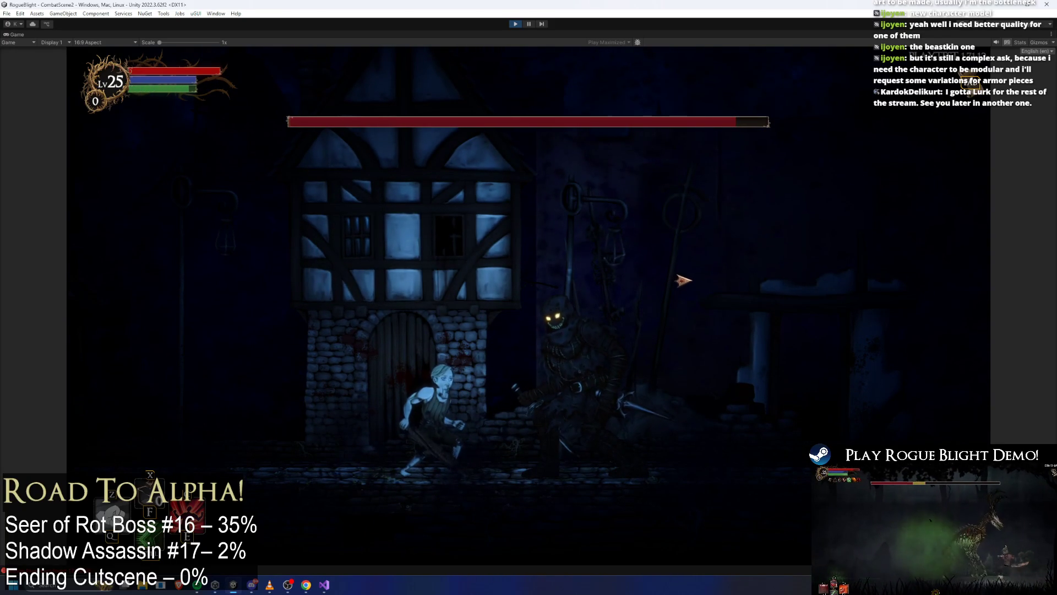
Keep dodging left and right past the boss while striking it, then stop Play mode.
{"action": "key", "text": "a"}
{"action": "key", "text": "d"}
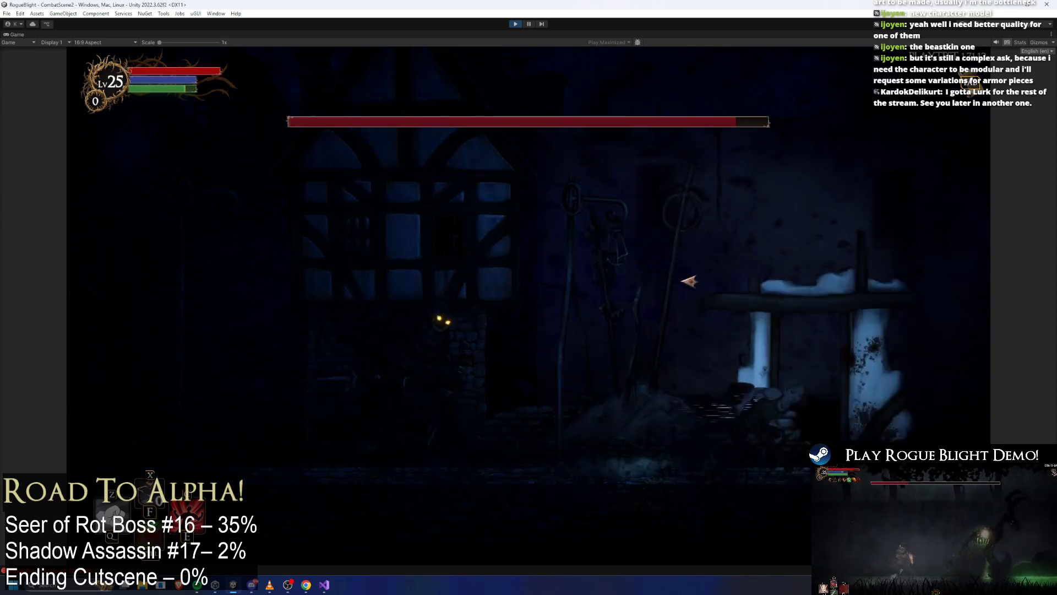
{"action": "key", "text": "d"}
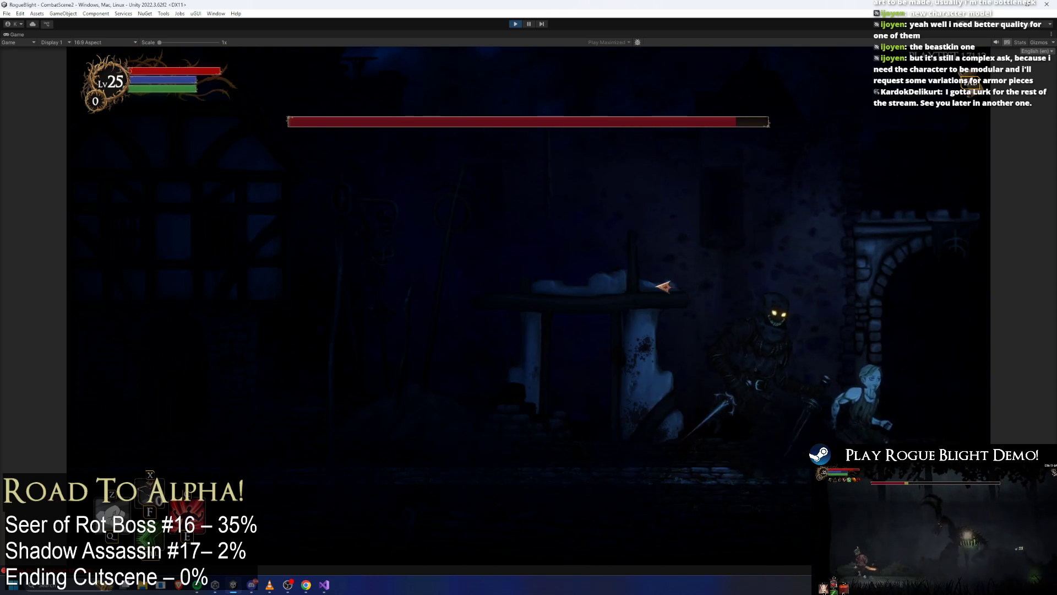
{"action": "key", "text": "a"}
{"action": "key", "text": "a"}
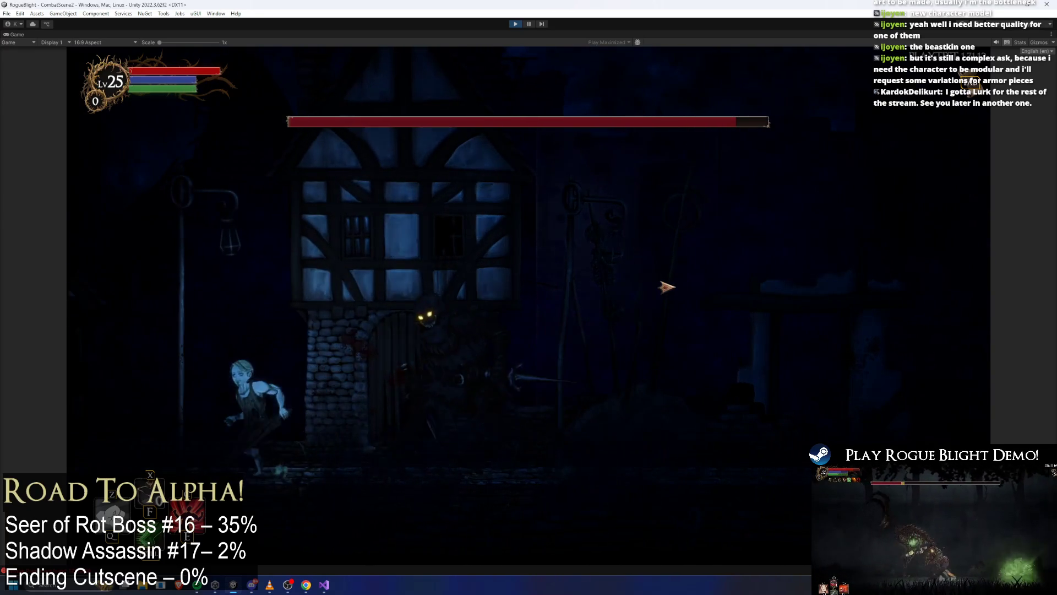
{"action": "key", "text": "d"}
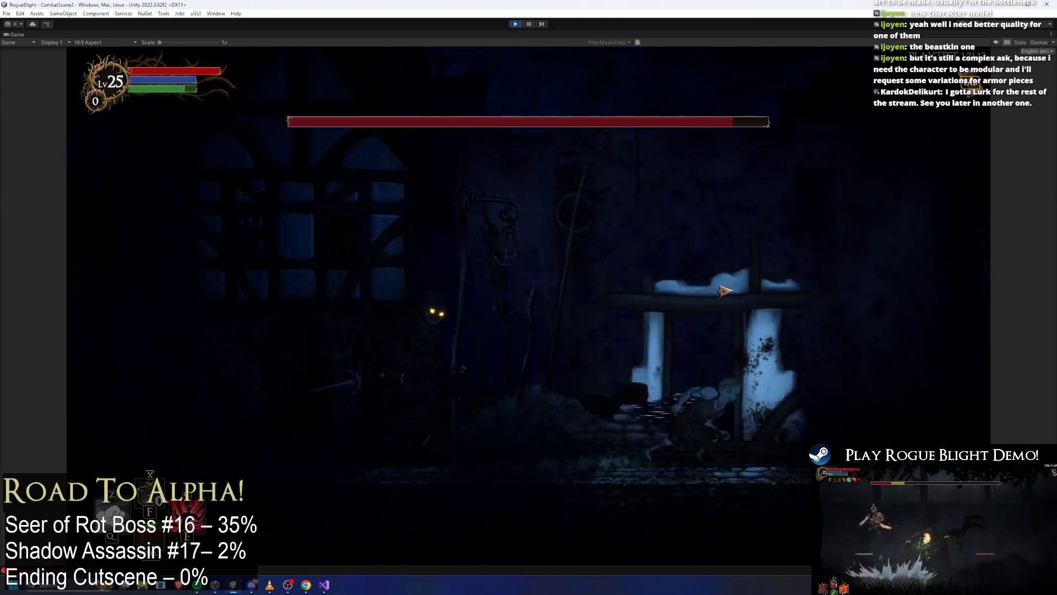
{"action": "key", "text": "a"}
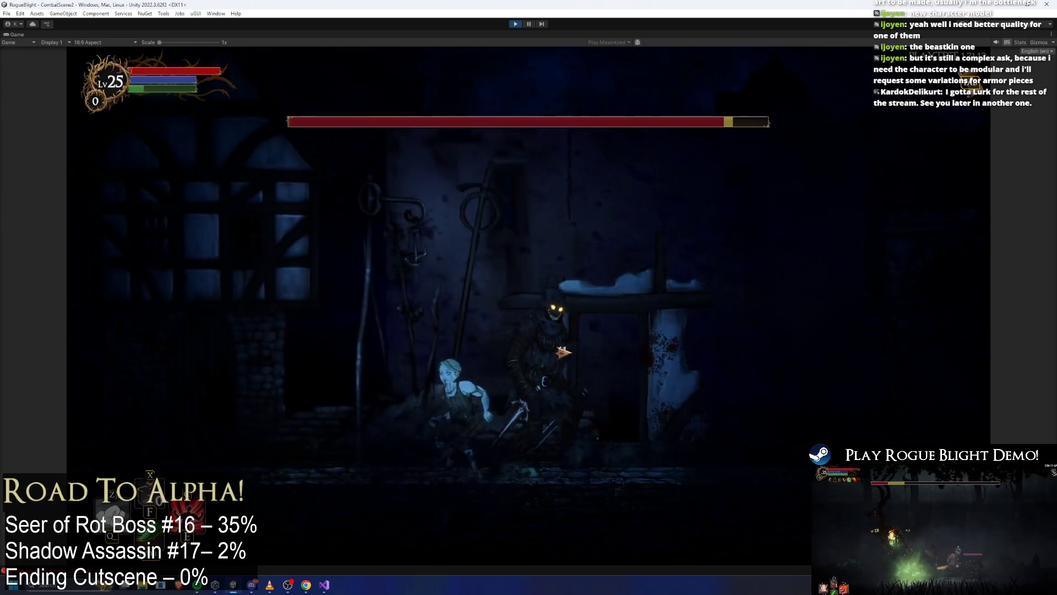
{"action": "key", "text": "a"}
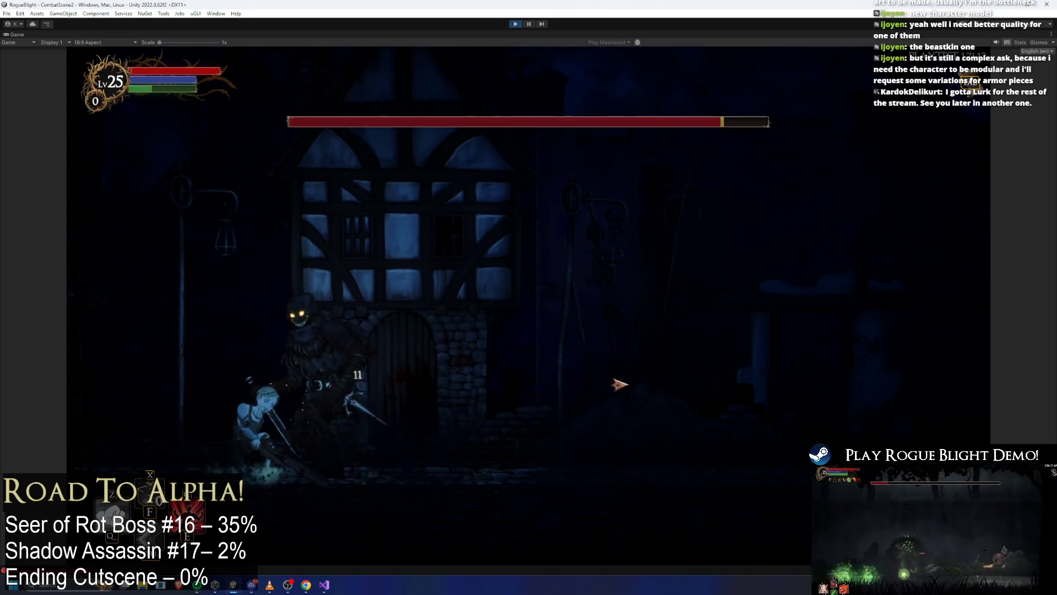
{"action": "key", "text": "d"}
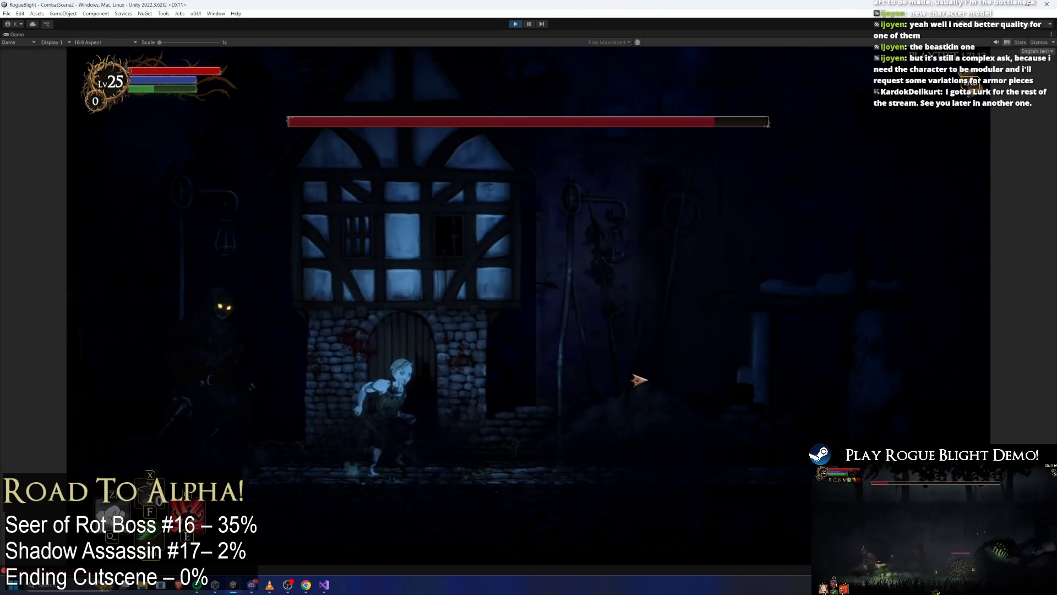
{"action": "key", "text": "d"}
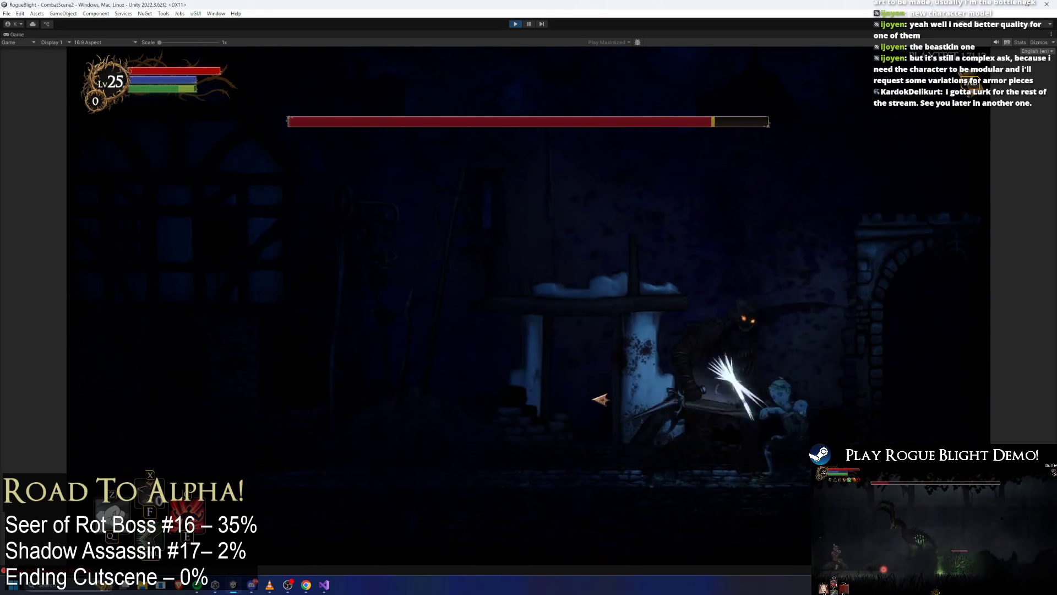
{"action": "key", "text": "a"}
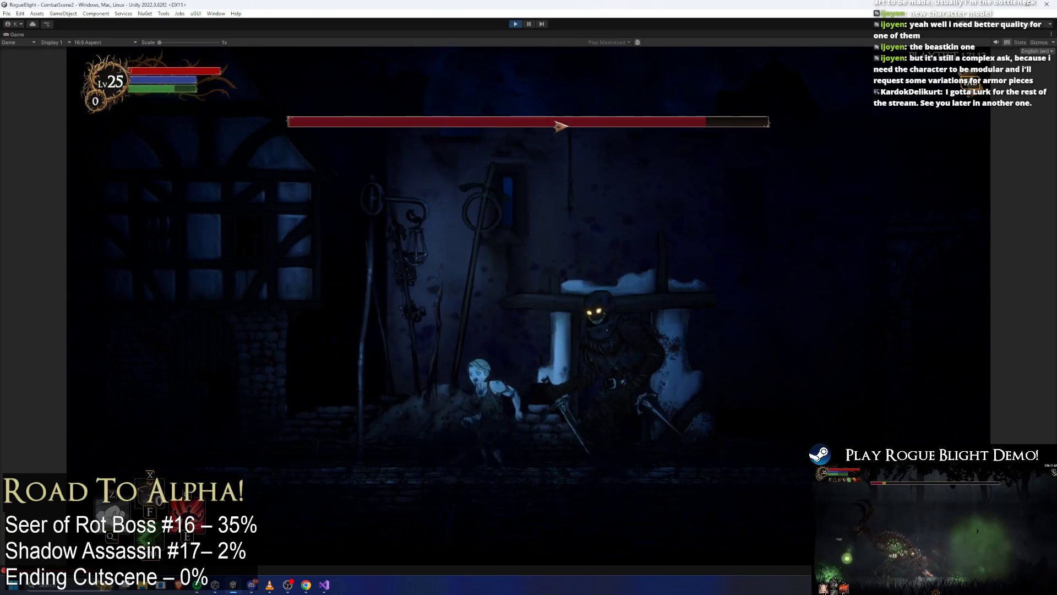
{"action": "key", "text": "a"}
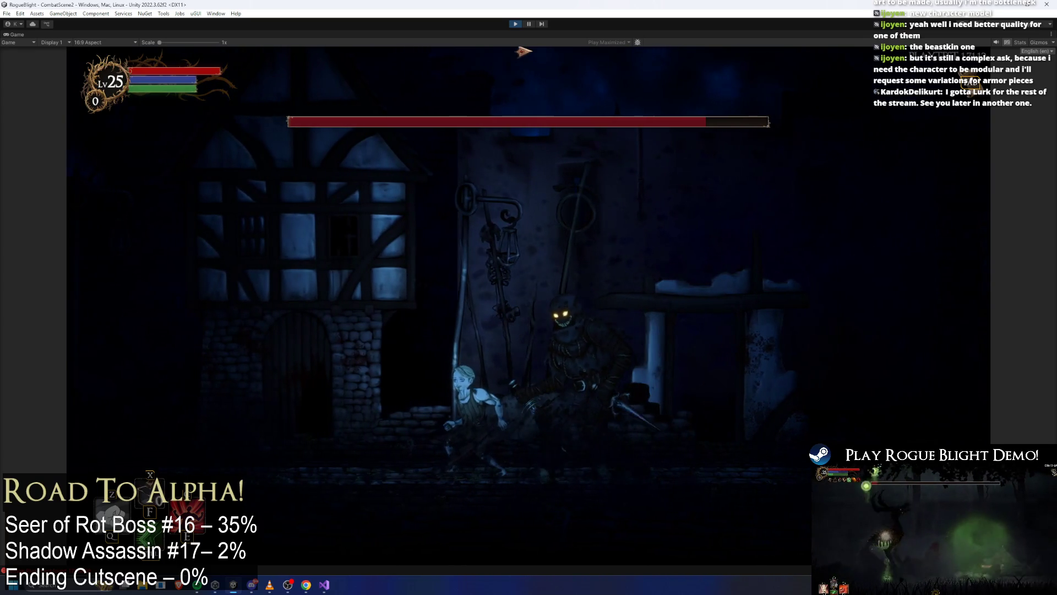
{"action": "key", "text": "a"}
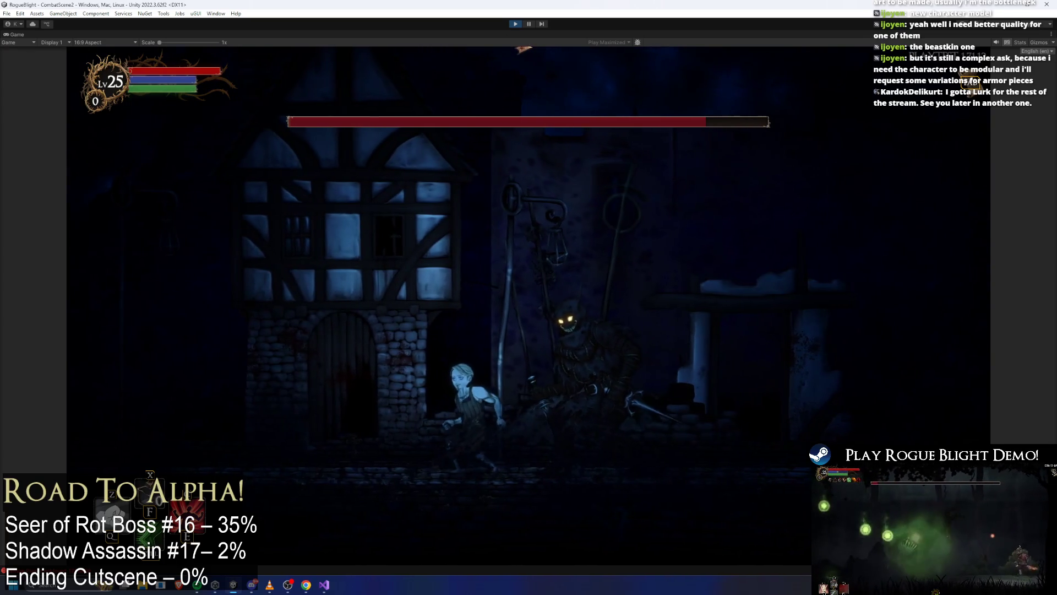
{"action": "key", "text": "a"}
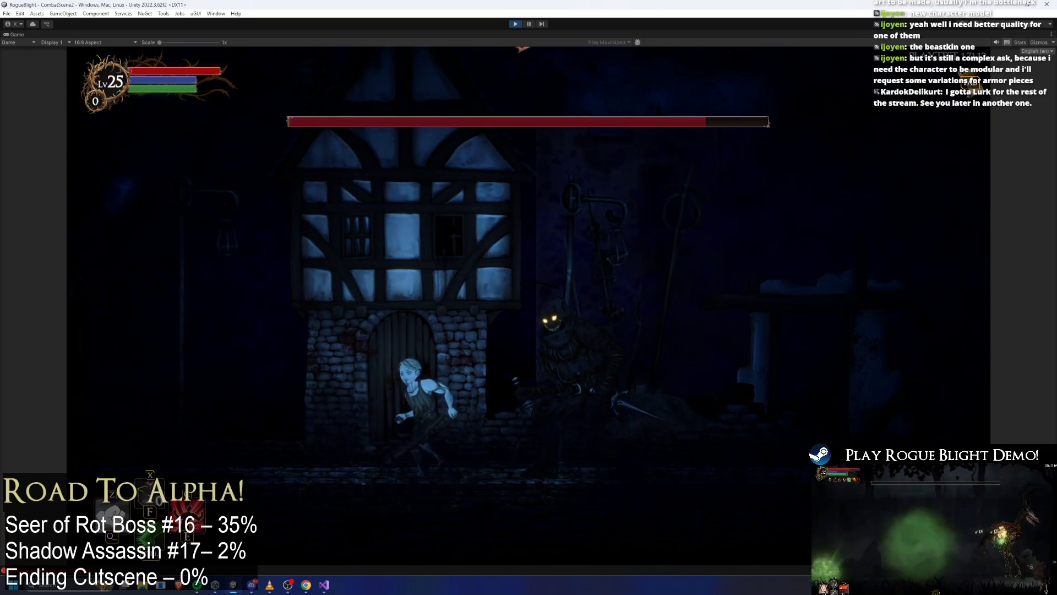
{"action": "left_click", "coordinate": [515, 24]}
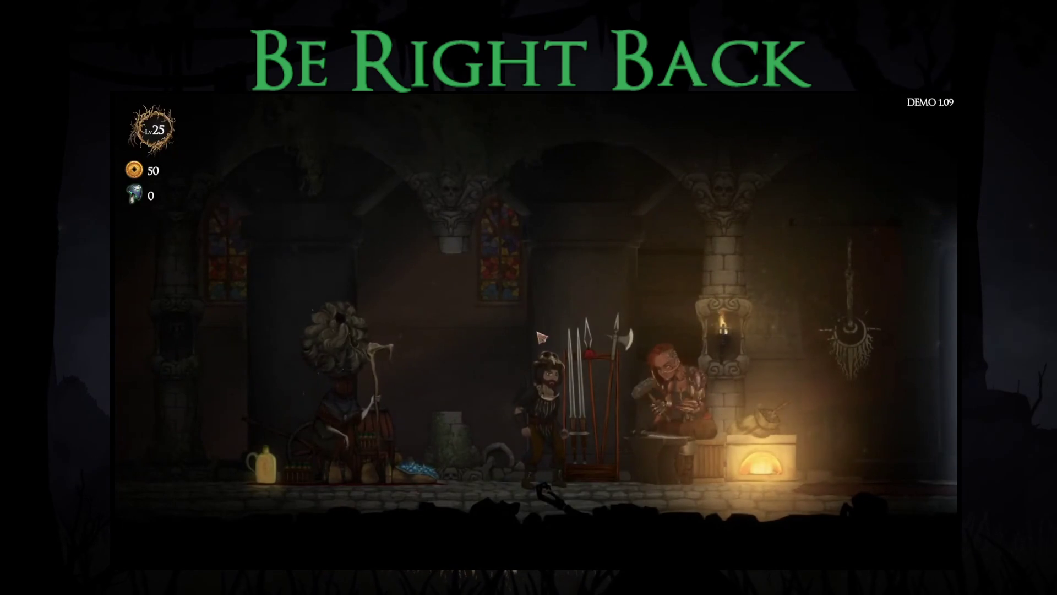
{"action": "key", "text": "Escape"}
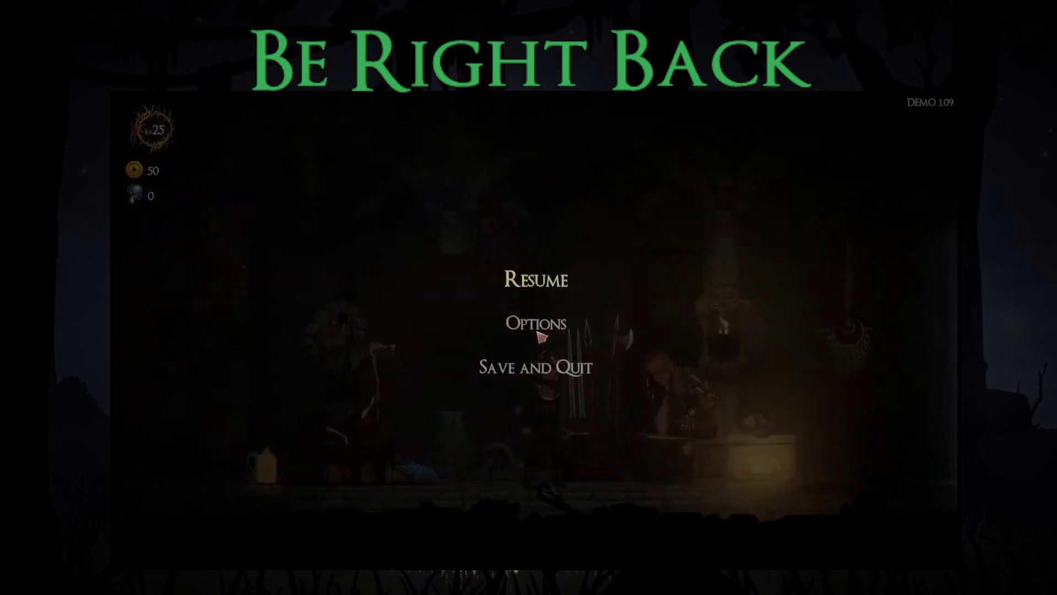
{"action": "key", "text": "Return"}
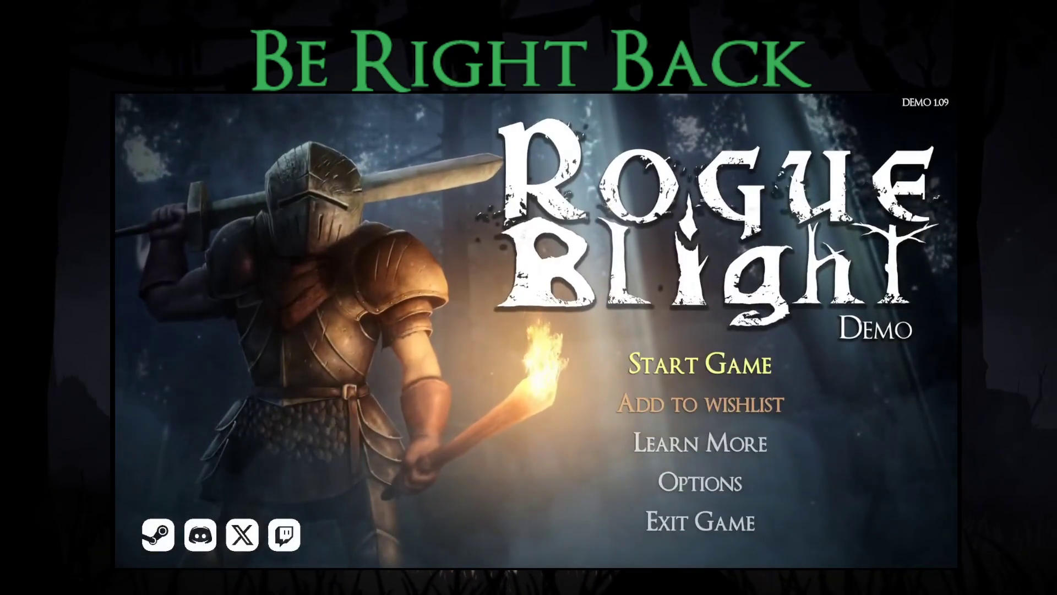
{"action": "key", "text": "Down"}
{"action": "key", "text": "Down"}
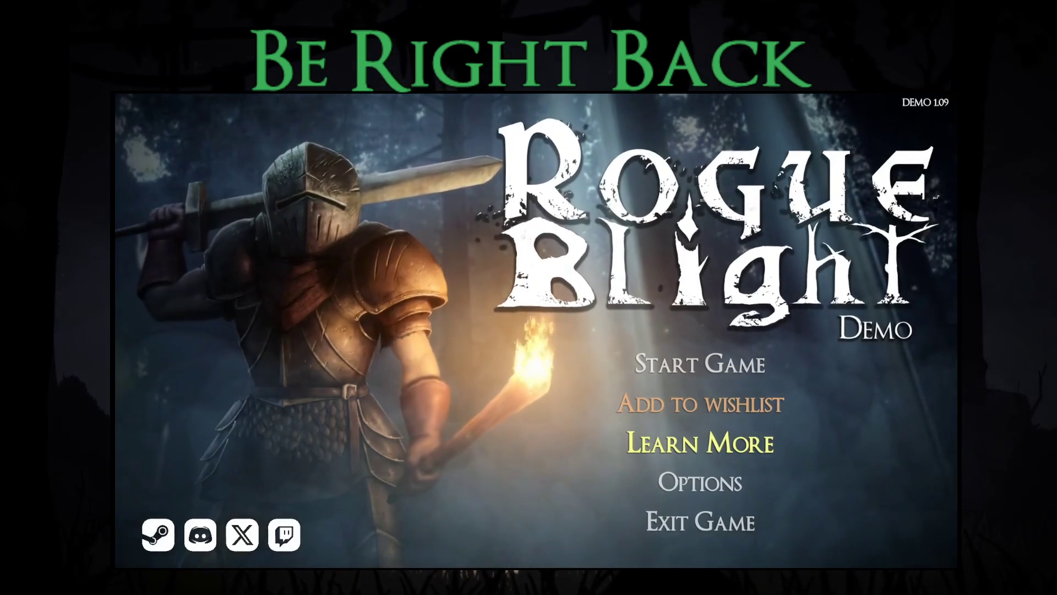
{"action": "key", "text": "Down"}
{"action": "key", "text": "Up"}
{"action": "key", "text": "Up"}
{"action": "key", "text": "Up"}
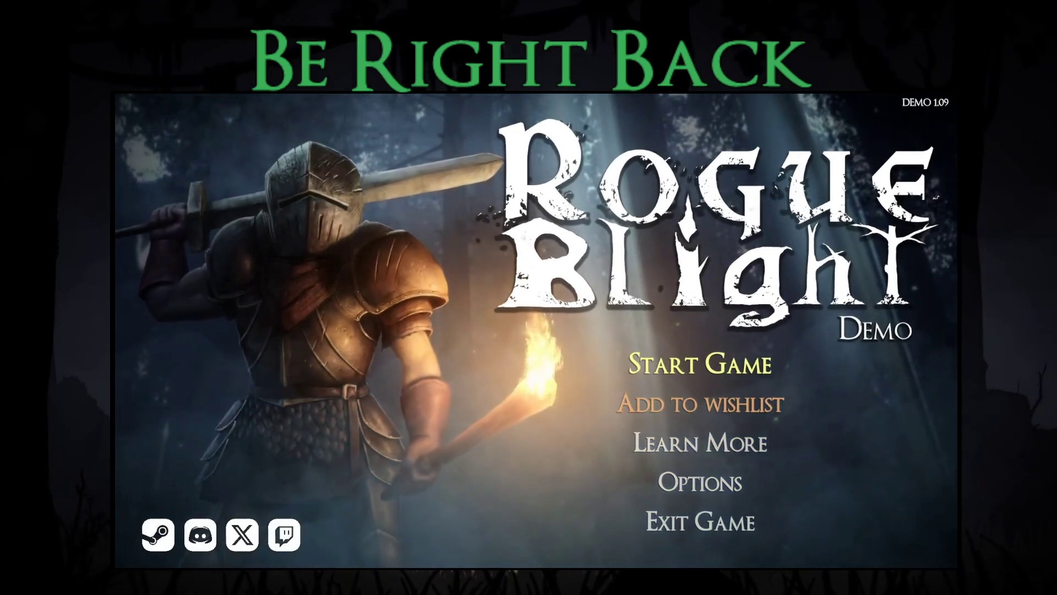
{"action": "key", "text": "Down"}
{"action": "key", "text": "Down"}
{"action": "key", "text": "Down"}
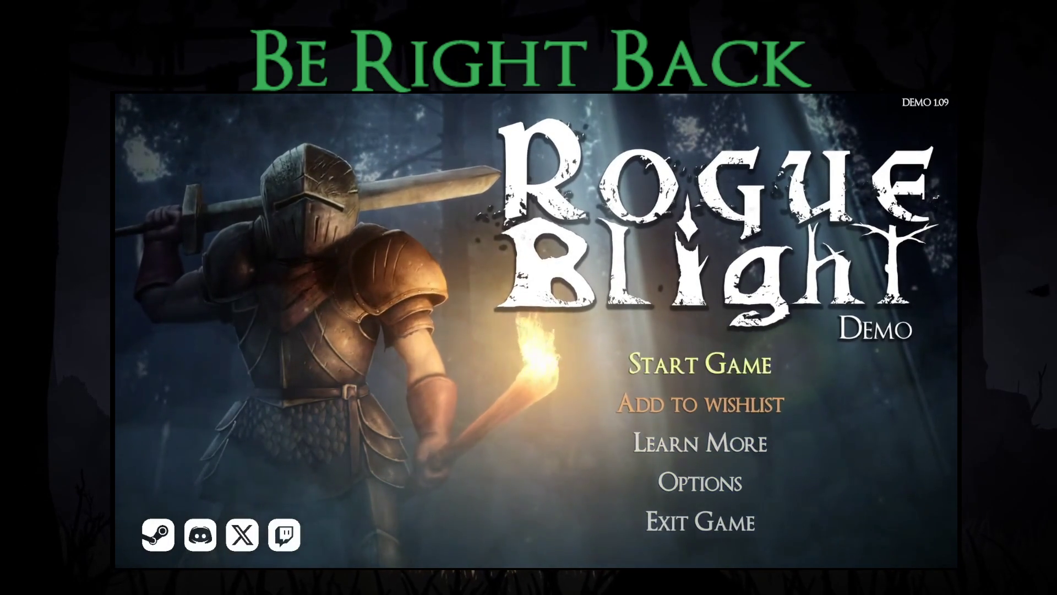
{"action": "key", "text": "Up"}
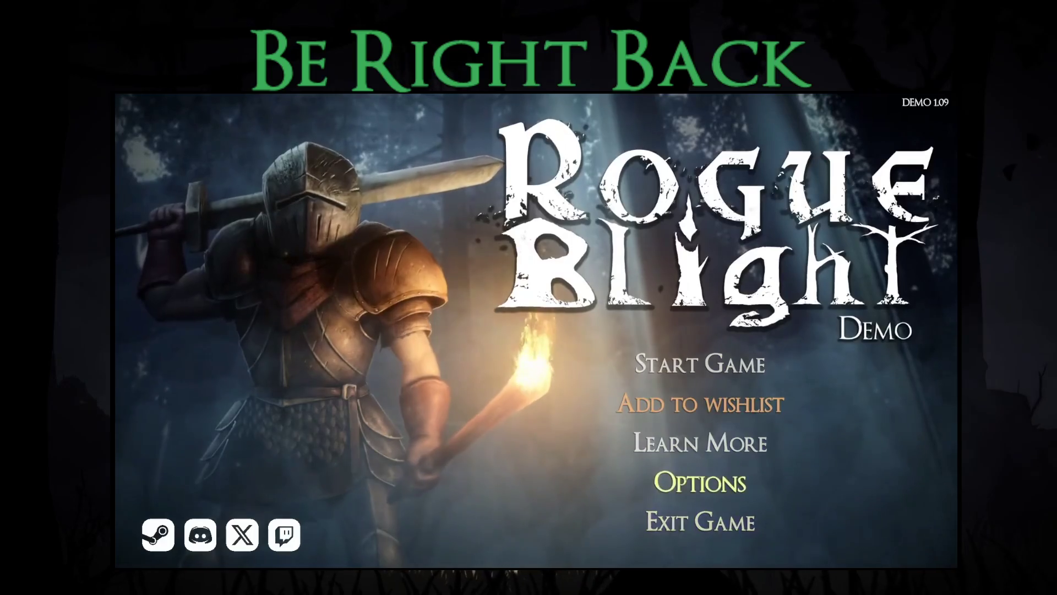
{"action": "key", "text": "Down"}
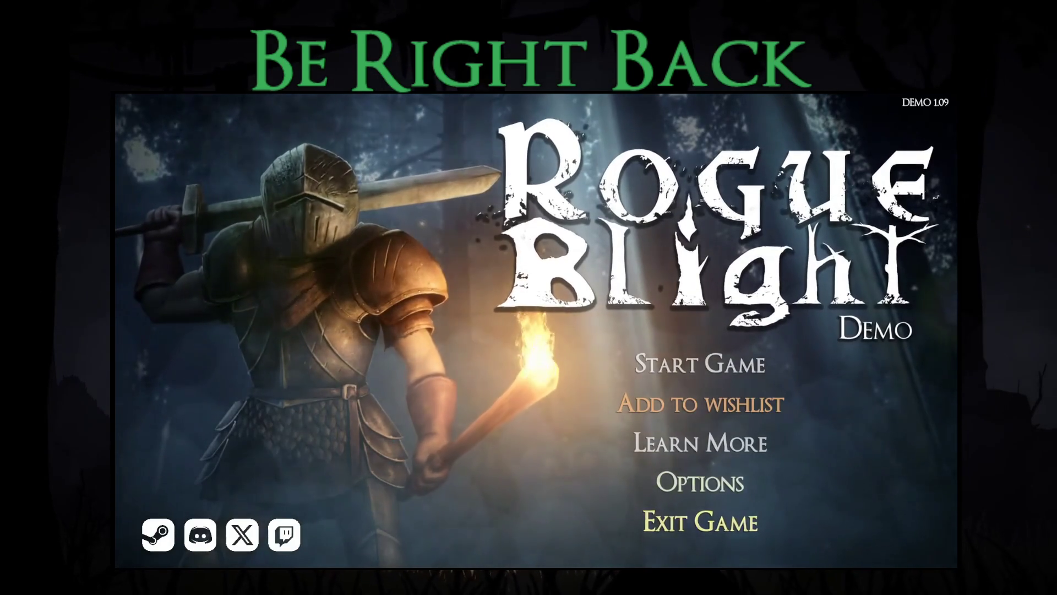
{"action": "key", "text": "Up"}
{"action": "key", "text": "Up"}
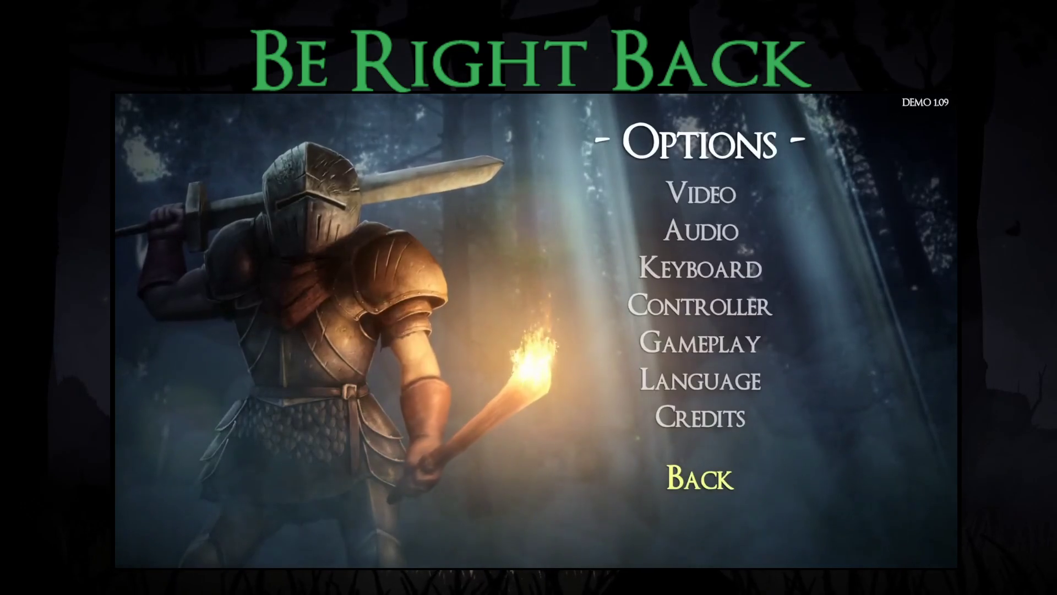
{"action": "key", "text": "Return"}
{"action": "key", "text": "Down"}
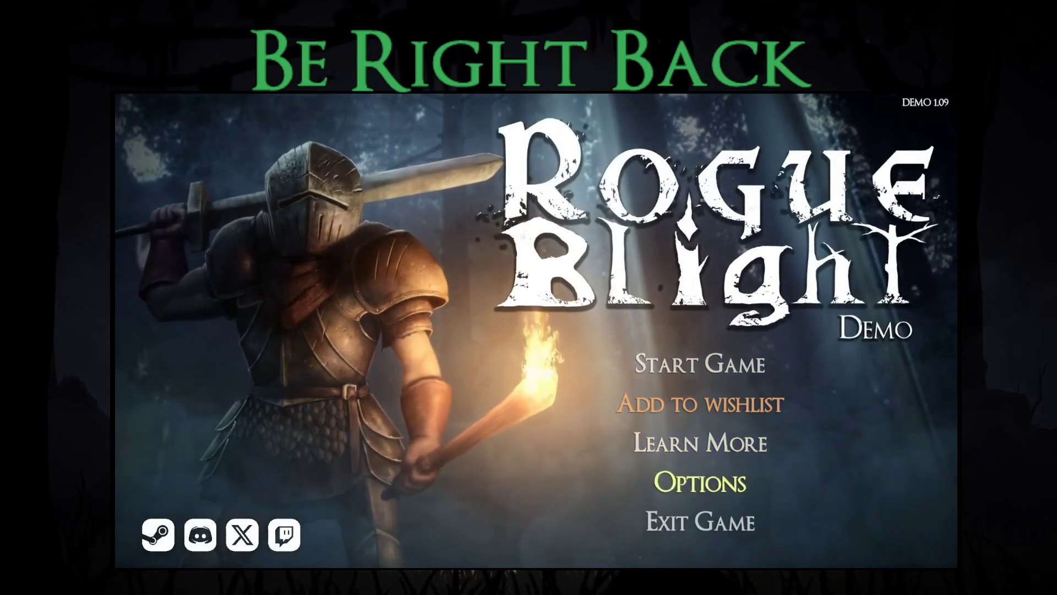
{"action": "key", "text": "Down"}
{"action": "key", "text": "Up"}
{"action": "key", "text": "Up"}
{"action": "key", "text": "Down"}
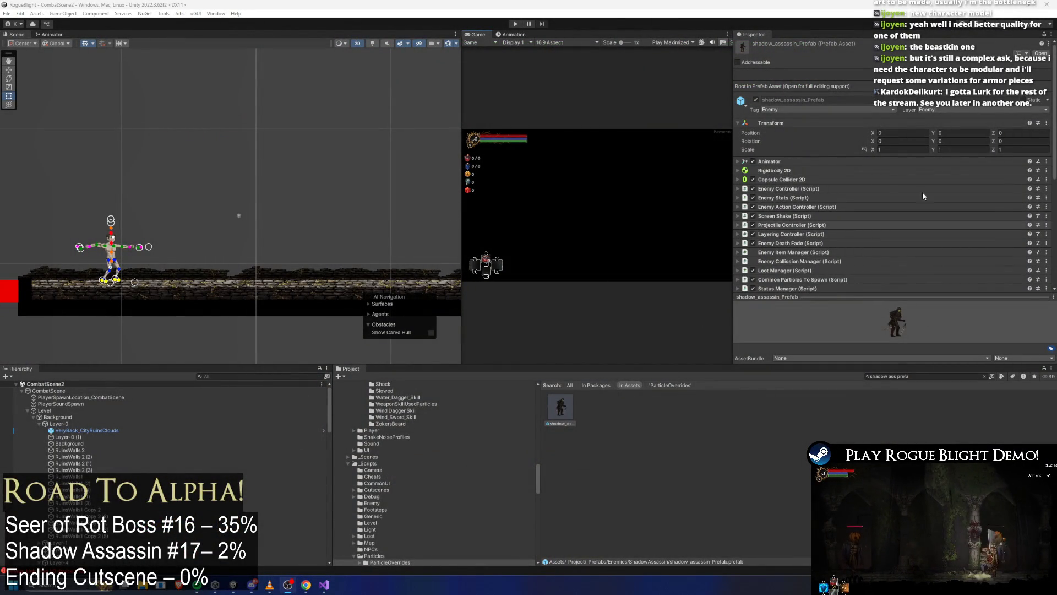
Open the shadow_assassin prefab for editing.
{"action": "scroll", "coordinate": [901, 203], "scroll_direction": "down", "scroll_amount": 5}
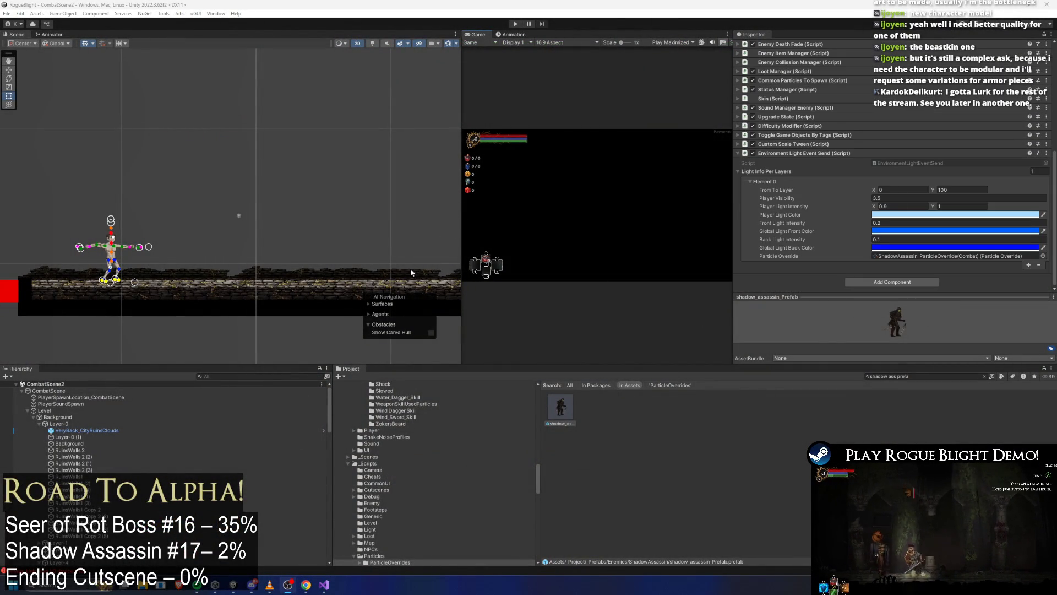
{"action": "left_click", "coordinate": [693, 415]}
{"action": "left_click", "coordinate": [559, 402]}
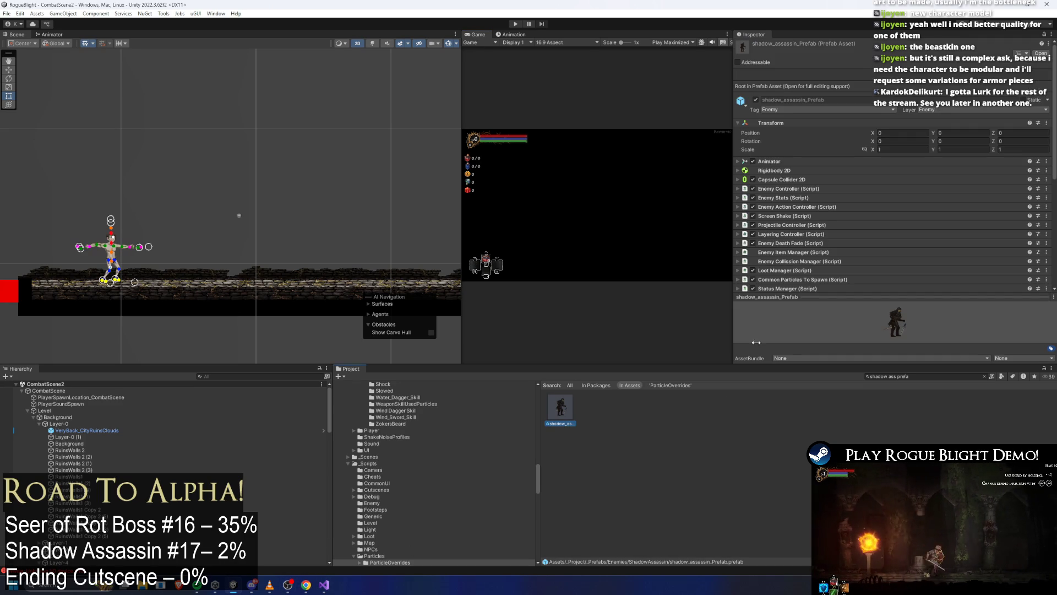
{"action": "double_click", "coordinate": [573, 423]}
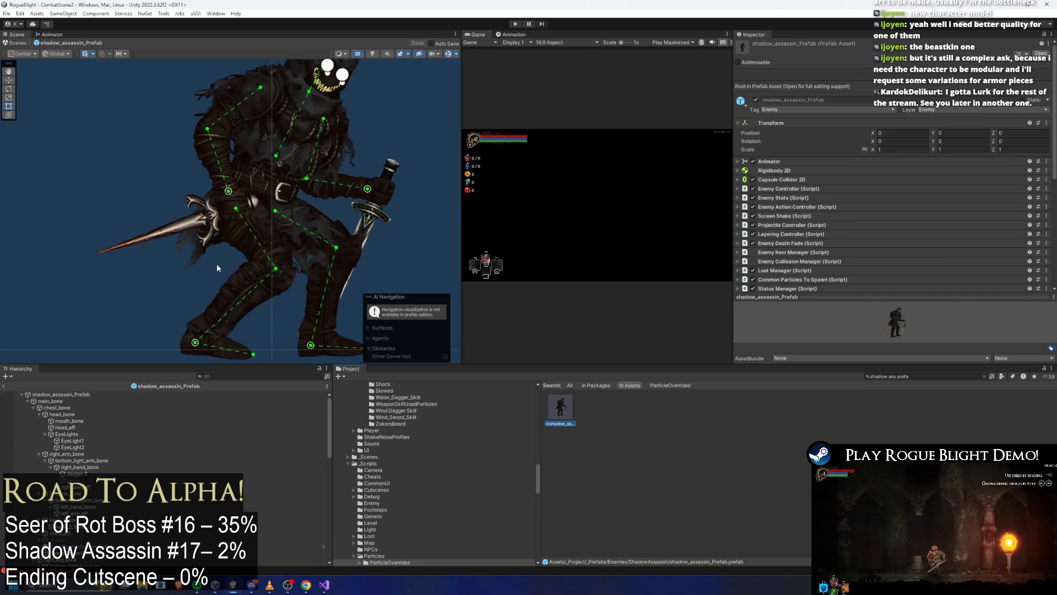
Place the Illdrake Knight prefab in the scene and copy its Sword_Weapon object.
{"action": "key", "text": "ctrl+f"}
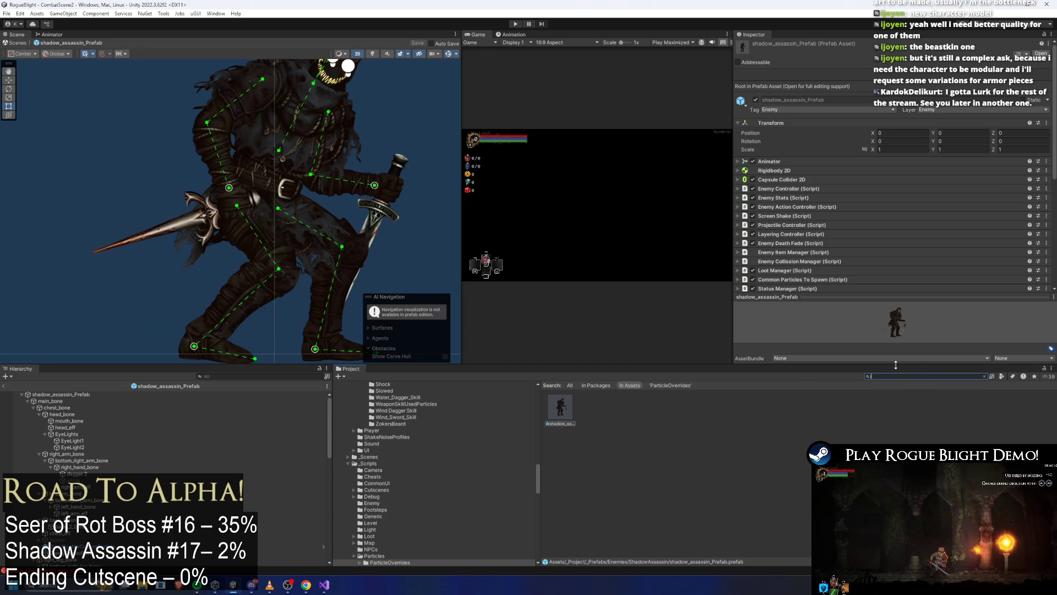
{"action": "type", "text": "Eldrose pre"}
{"action": "key", "text": "ctrl+a"}
{"action": "key", "text": "BackSpace"}
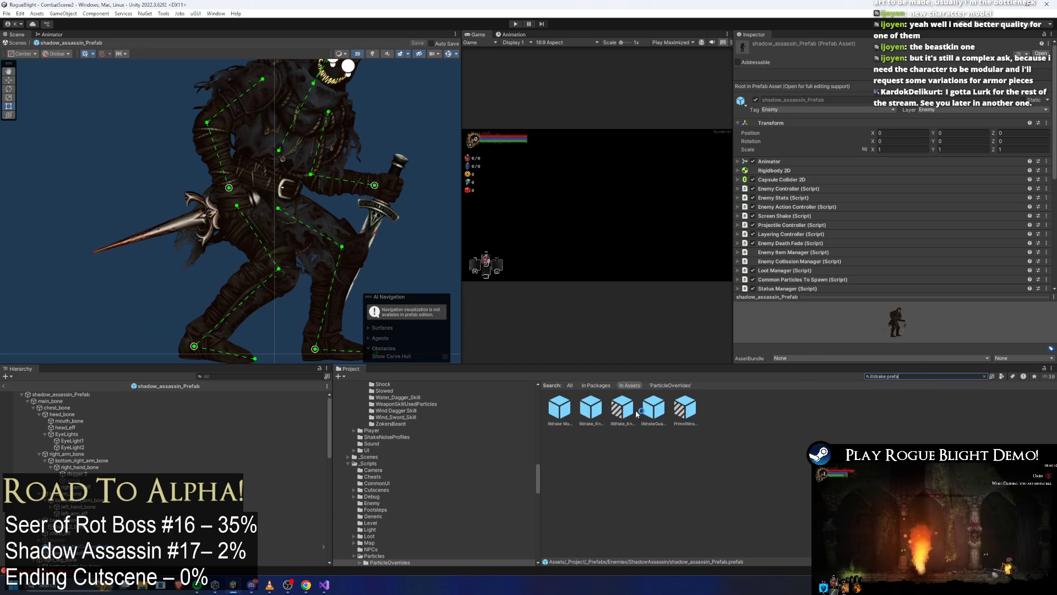
{"action": "left_click", "coordinate": [590, 449]}
{"action": "mouse_move", "coordinate": [591, 410]}
{"action": "left_mouse_down"}
{"action": "mouse_move", "coordinate": [286, 210]}
{"action": "mouse_move", "coordinate": [132, 226]}
{"action": "left_mouse_up"}
{"action": "left_click", "coordinate": [132, 226]}
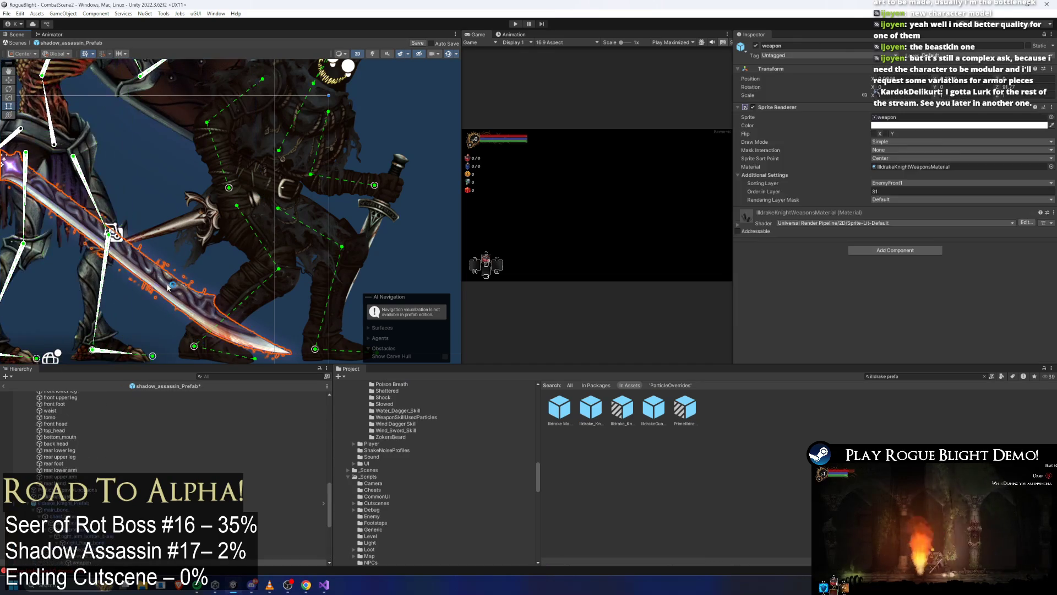
{"action": "left_click", "coordinate": [90, 450]}
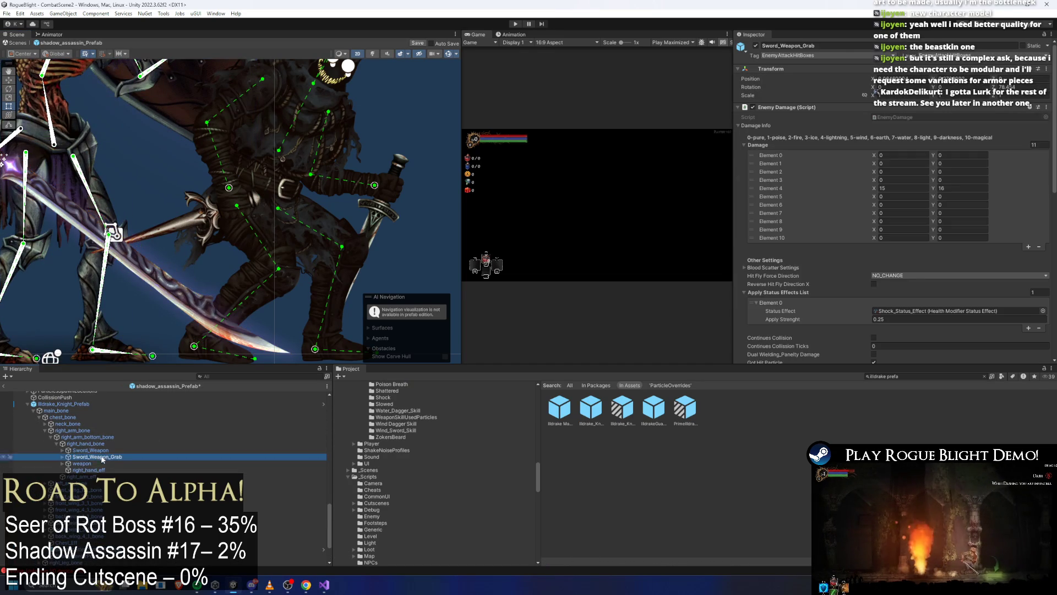
{"action": "right_click", "coordinate": [102, 449]}
{"action": "left_click", "coordinate": [132, 131]}
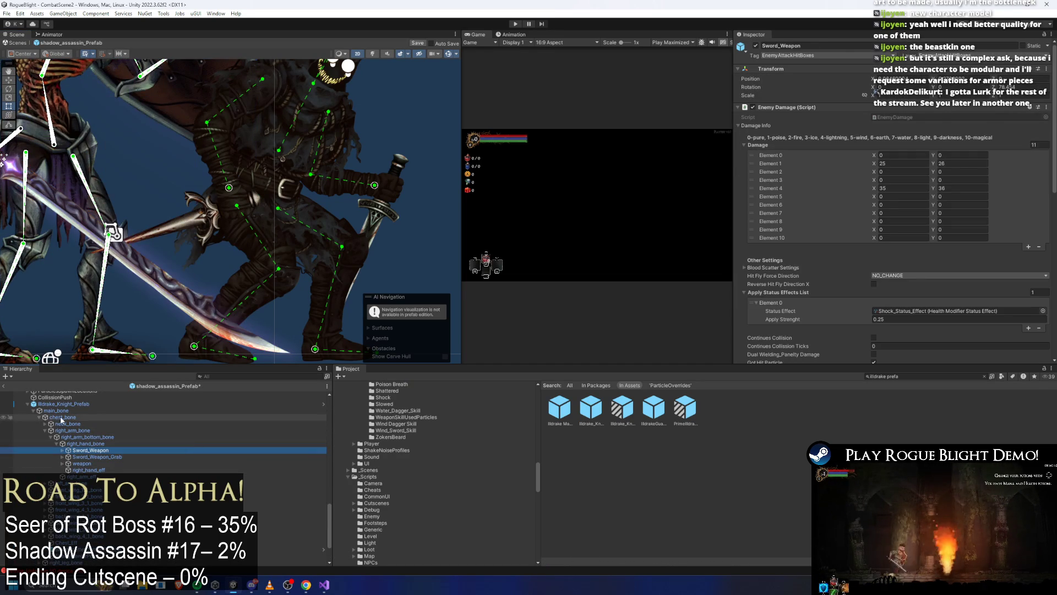
Delete the Illdrake Knight and paste Sword_Weapon as a child of dagger 2.
{"action": "key", "text": "Delete"}
{"action": "left_click", "coordinate": [379, 224]}
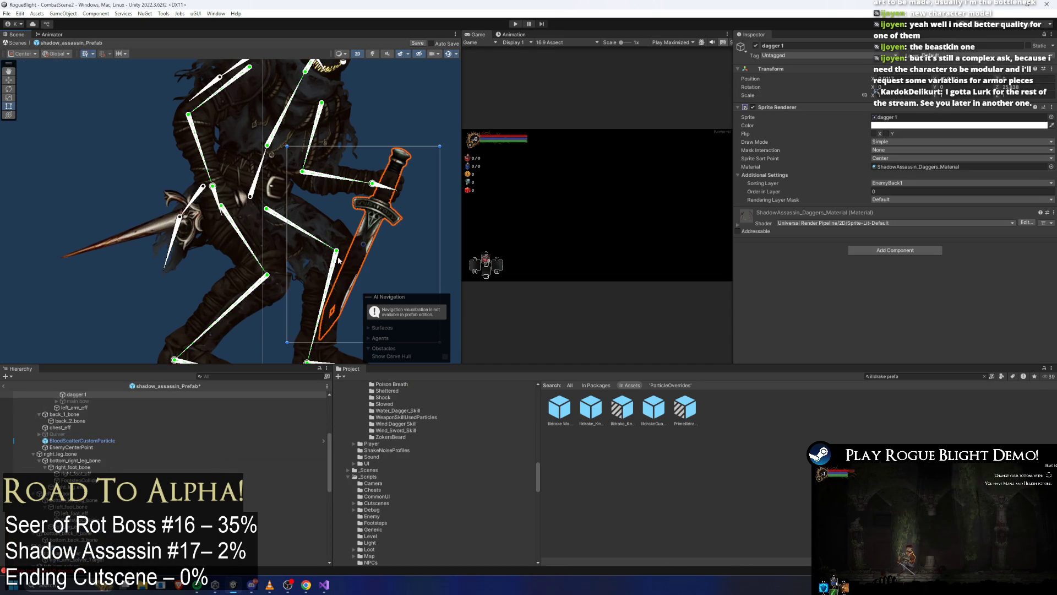
{"action": "left_click", "coordinate": [116, 239]}
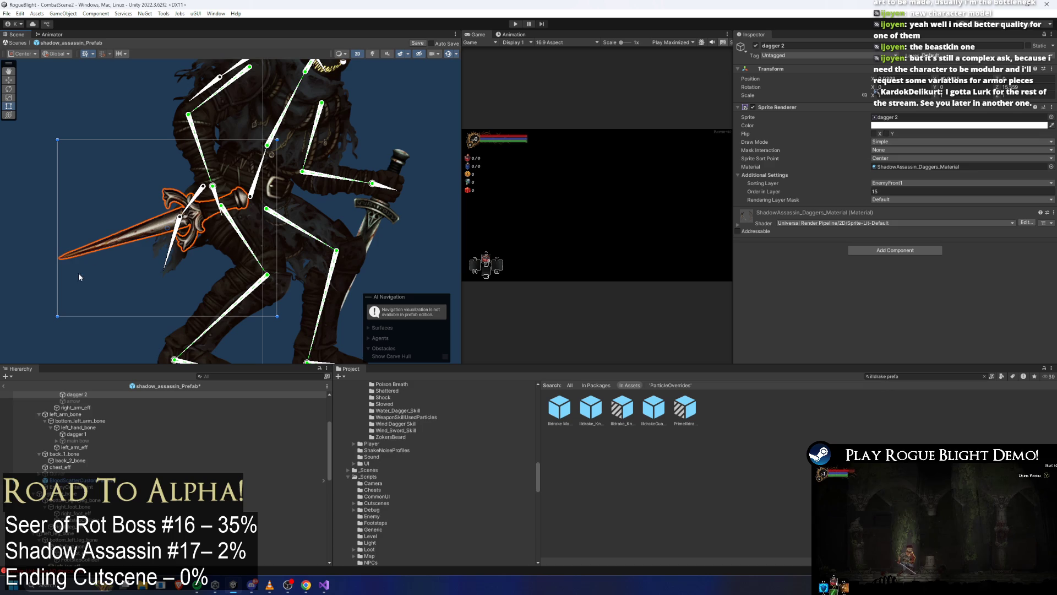
{"action": "right_click", "coordinate": [83, 395]}
{"action": "left_click", "coordinate": [114, 81]}
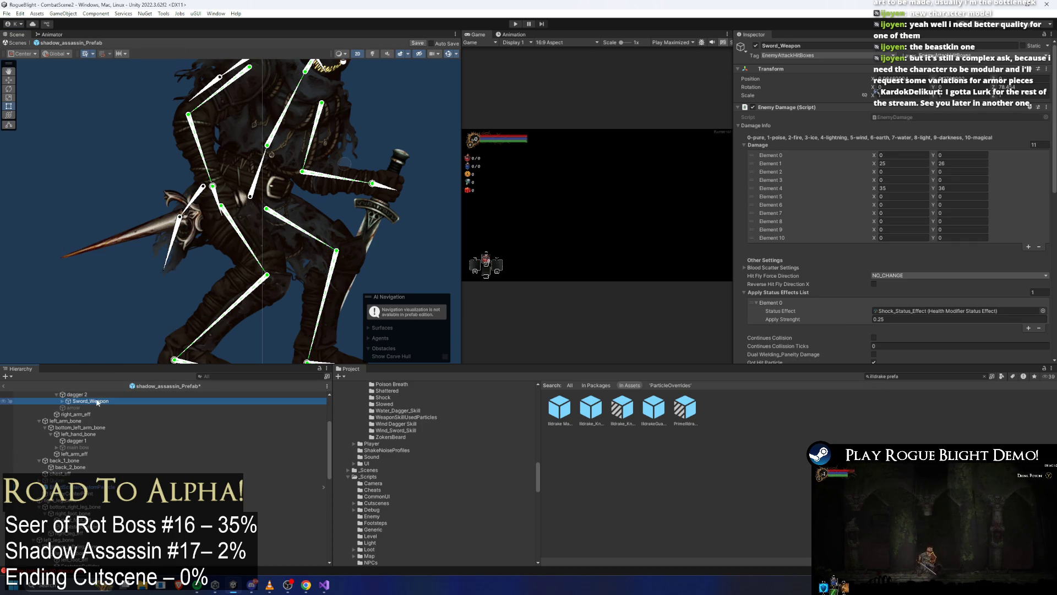
Check the pasted Sword_Weapon's children and save the shadow_assassin prefab.
{"action": "key", "text": "Right"}
{"action": "key", "text": "Down"}
{"action": "key", "text": "Down"}
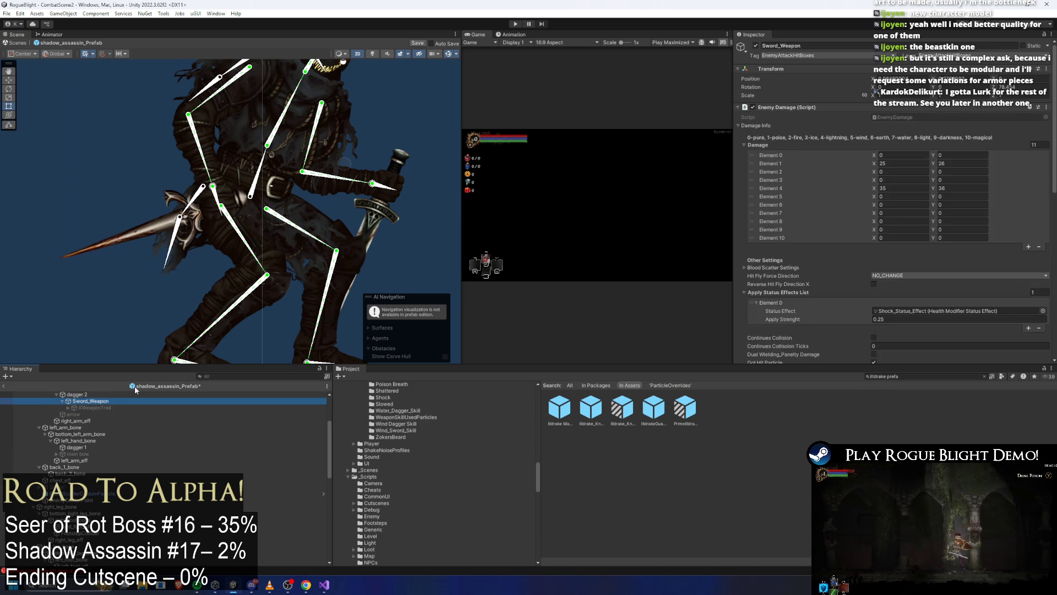
{"action": "key", "text": "Up"}
{"action": "key", "text": "Up"}
{"action": "mouse_move", "coordinate": [232, 278]}
{"action": "left_mouse_down"}
{"action": "mouse_move", "coordinate": [259, 253]}
{"action": "mouse_move", "coordinate": [314, 262]}
{"action": "left_mouse_up"}
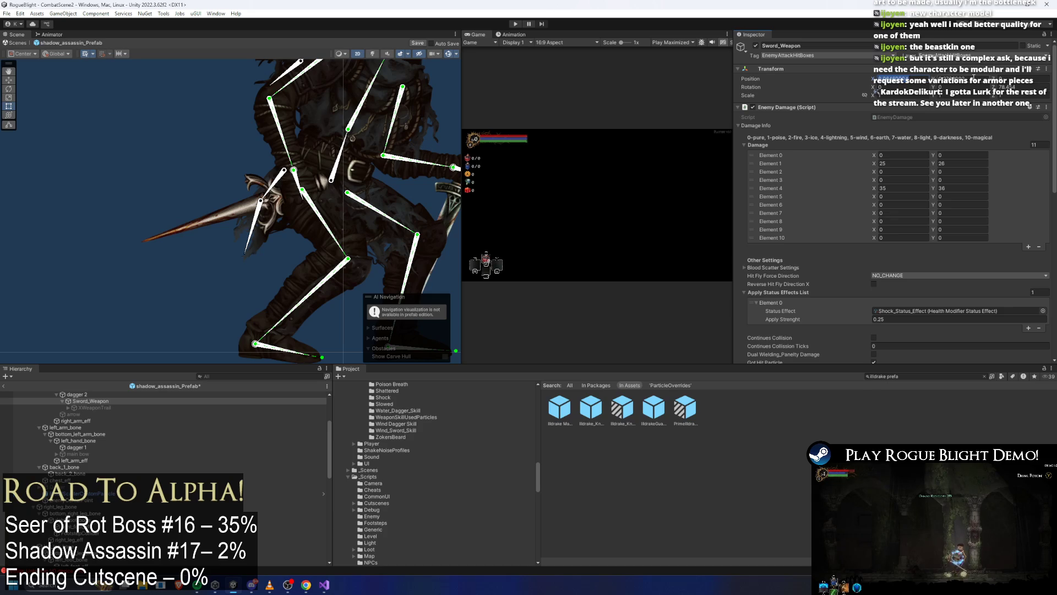
{"action": "left_click", "coordinate": [103, 395]}
{"action": "key", "text": "Down"}
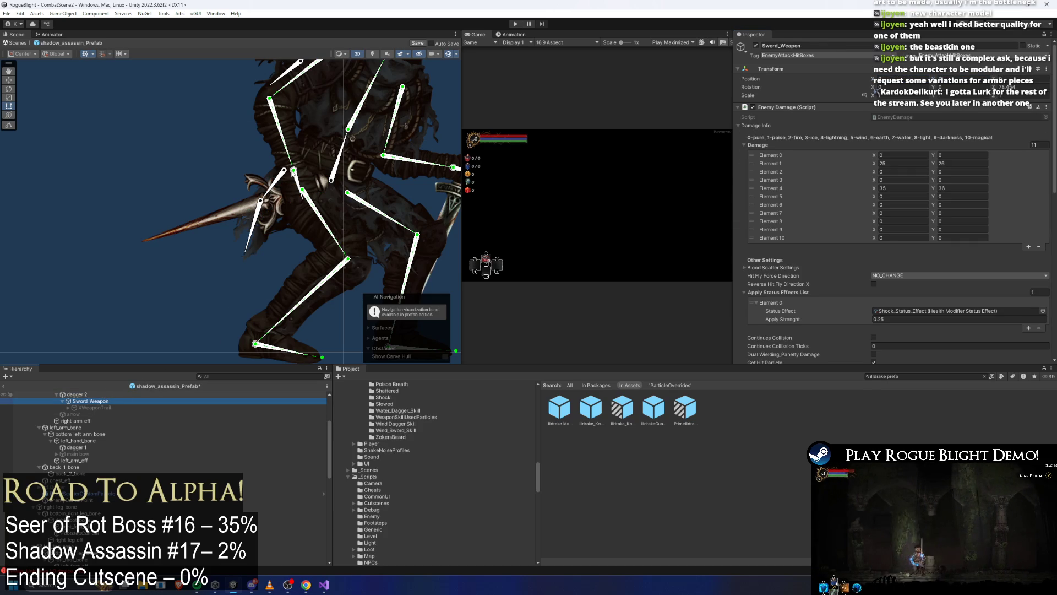
{"action": "key", "text": "ctrl+s"}
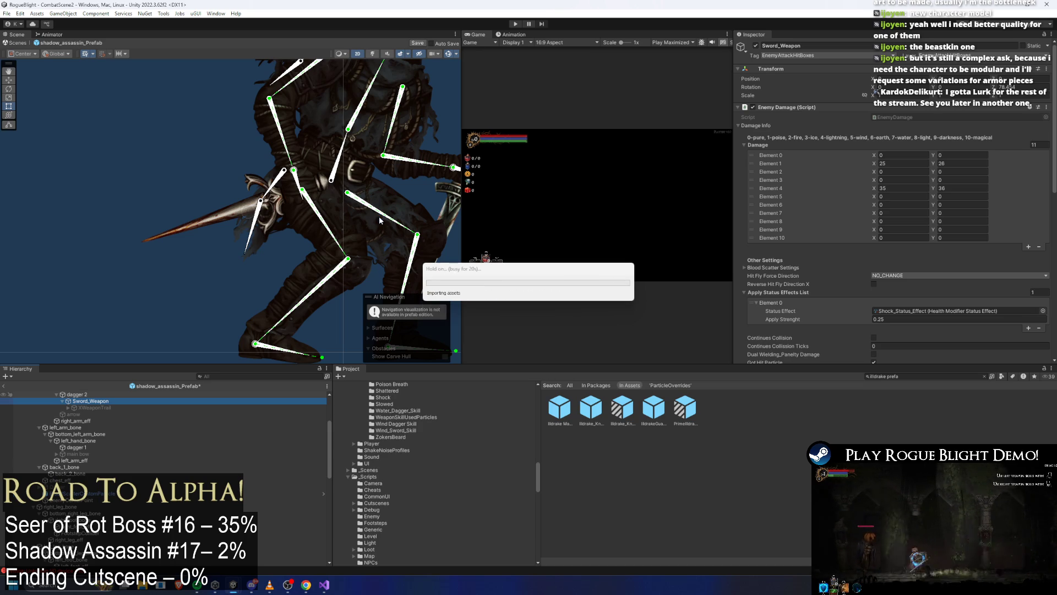
Review Sword_Weapon's Enemy Damage values, then search the Project for 'statue'.
{"action": "scroll", "coordinate": [380, 220], "scroll_direction": "down", "scroll_amount": 3}
{"action": "key", "text": "w"}
{"action": "scroll", "coordinate": [353, 204], "scroll_direction": "up", "scroll_amount": 2}
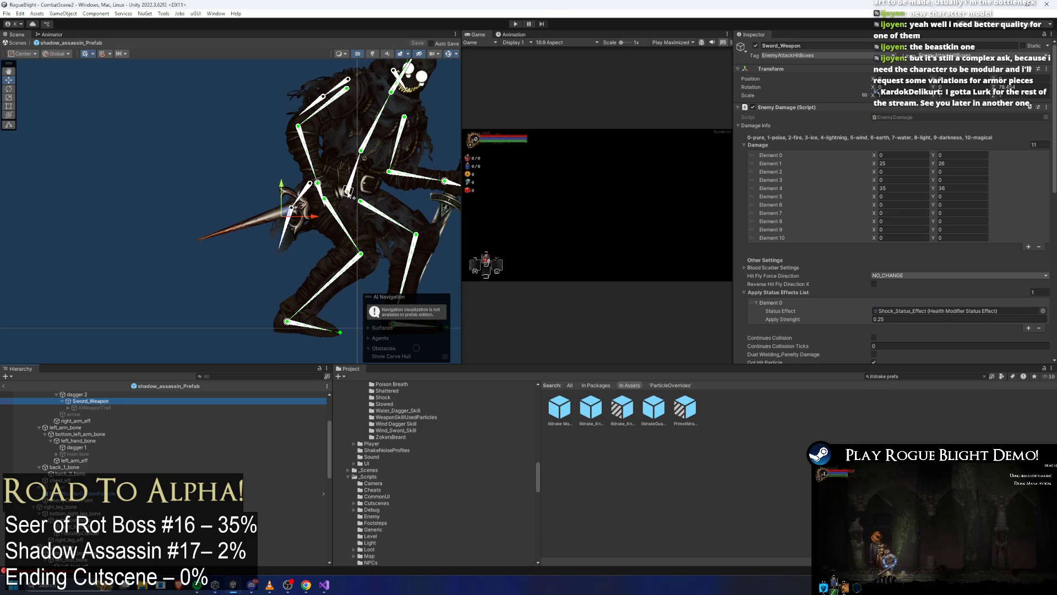
{"action": "key", "text": "F2"}
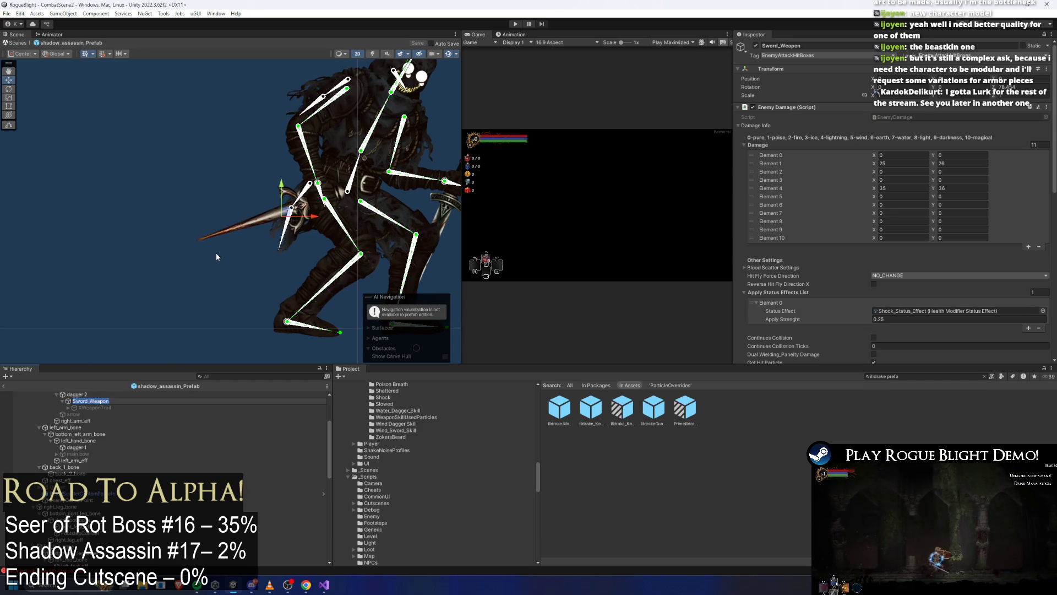
{"action": "left_click", "coordinate": [808, 107]}
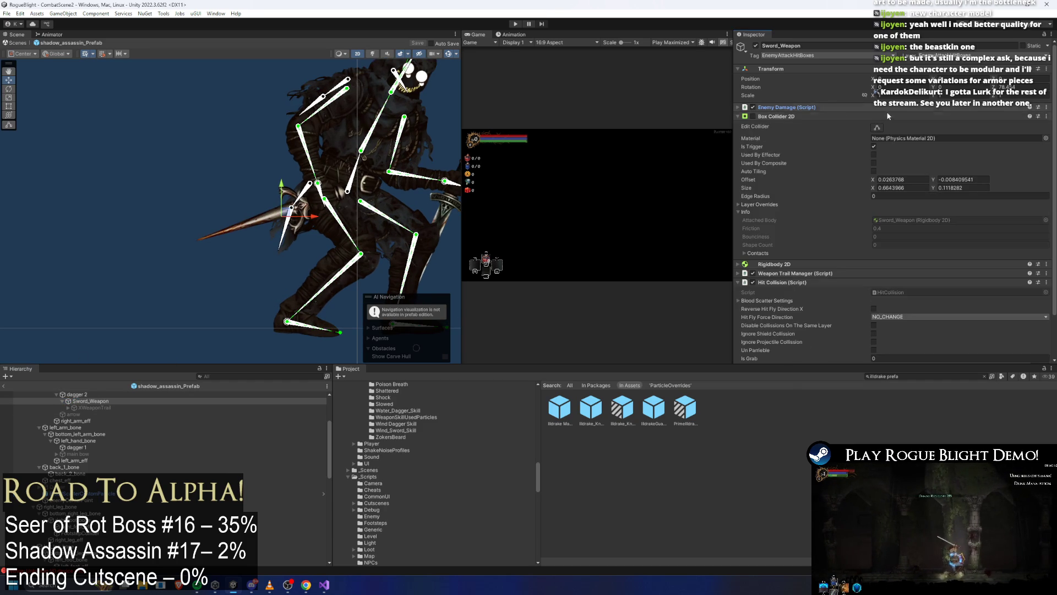
{"action": "left_click", "coordinate": [796, 105]}
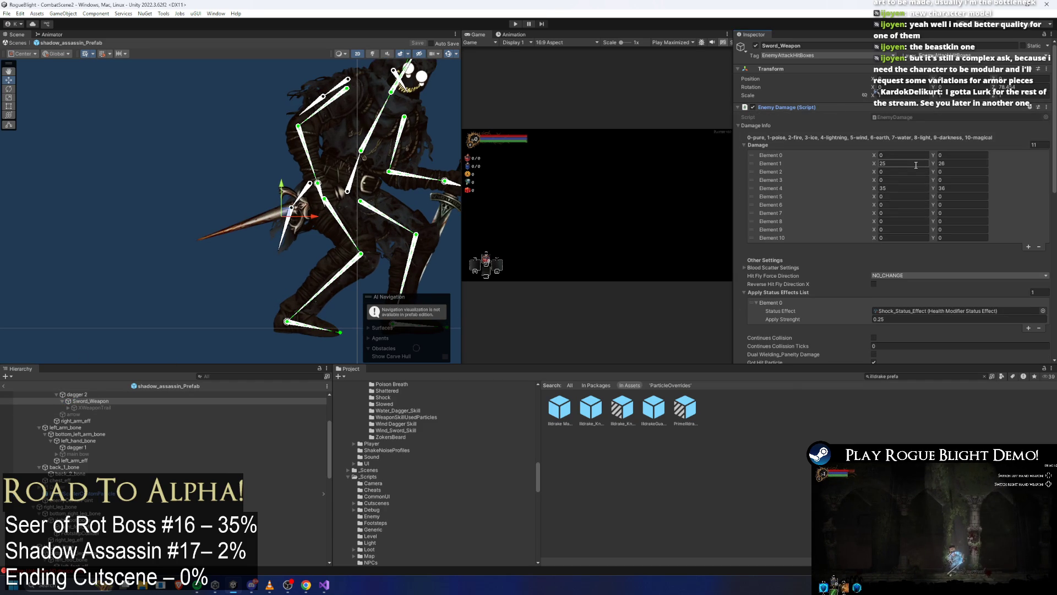
{"action": "left_click", "coordinate": [906, 188]}
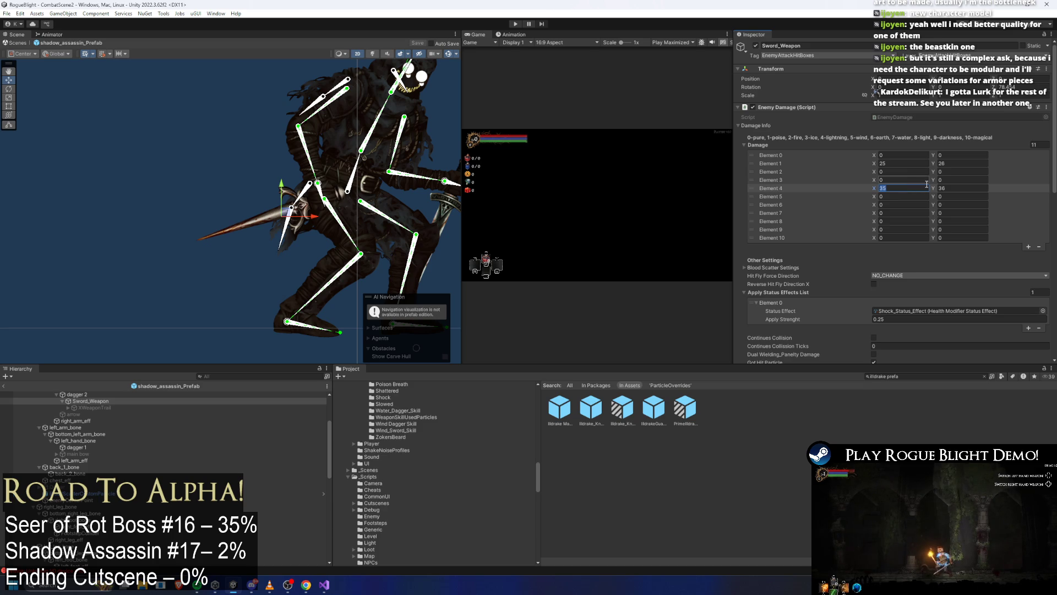
{"action": "left_click", "coordinate": [931, 378]}
{"action": "type", "text": "statue dwelle"}
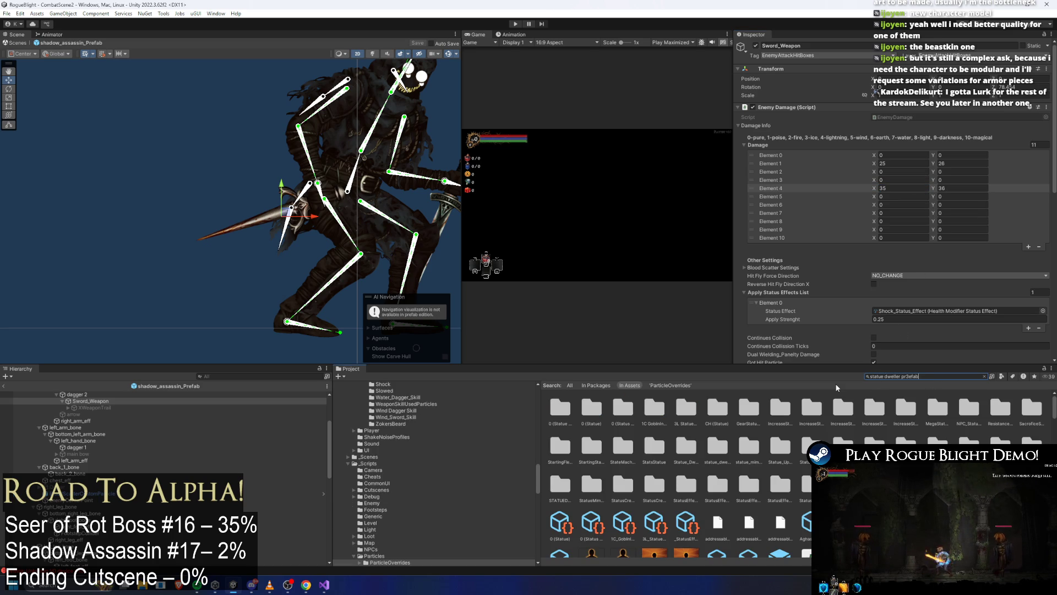
Open Statue_Dweller_Prefab and select its weapon to see 24/25 and 14/15 damage.
{"action": "key", "text": "BackSpace"}
{"action": "key", "text": "BackSpace"}
{"action": "type", "text": "efab"}
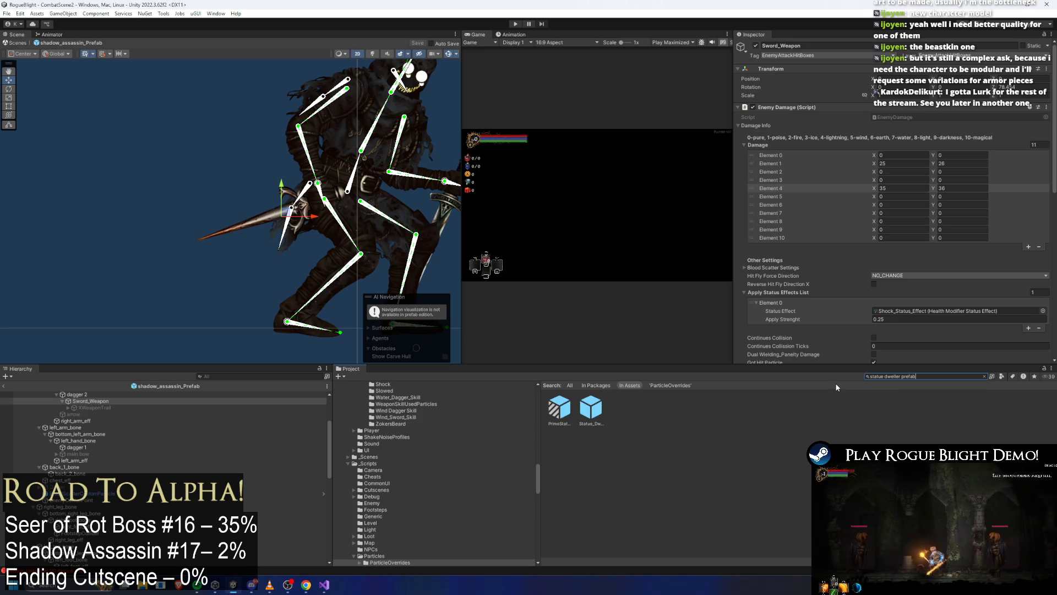
{"action": "double_click", "coordinate": [591, 407]}
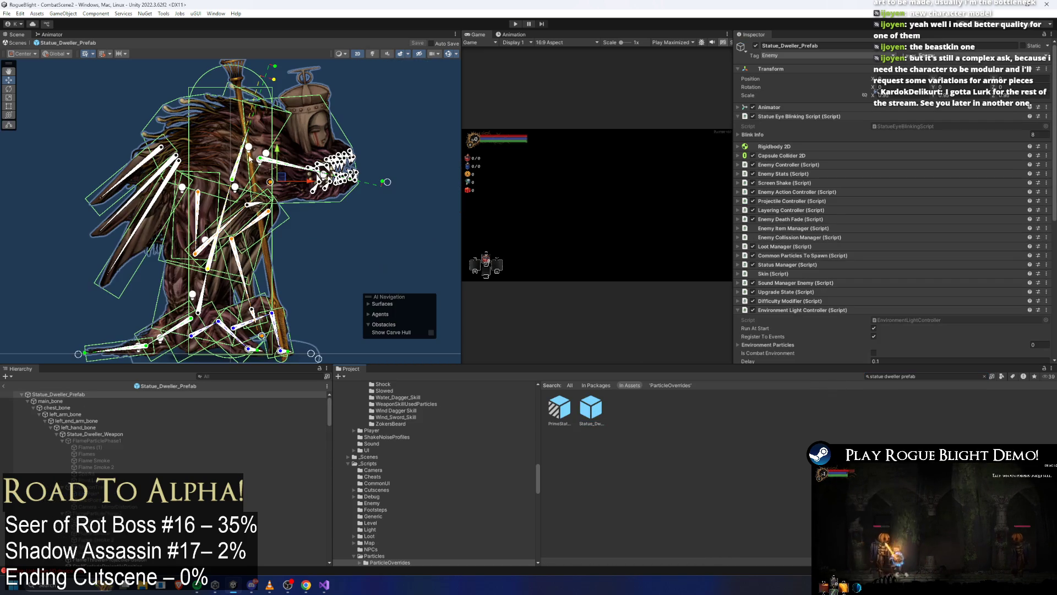
{"action": "left_click", "coordinate": [249, 99]}
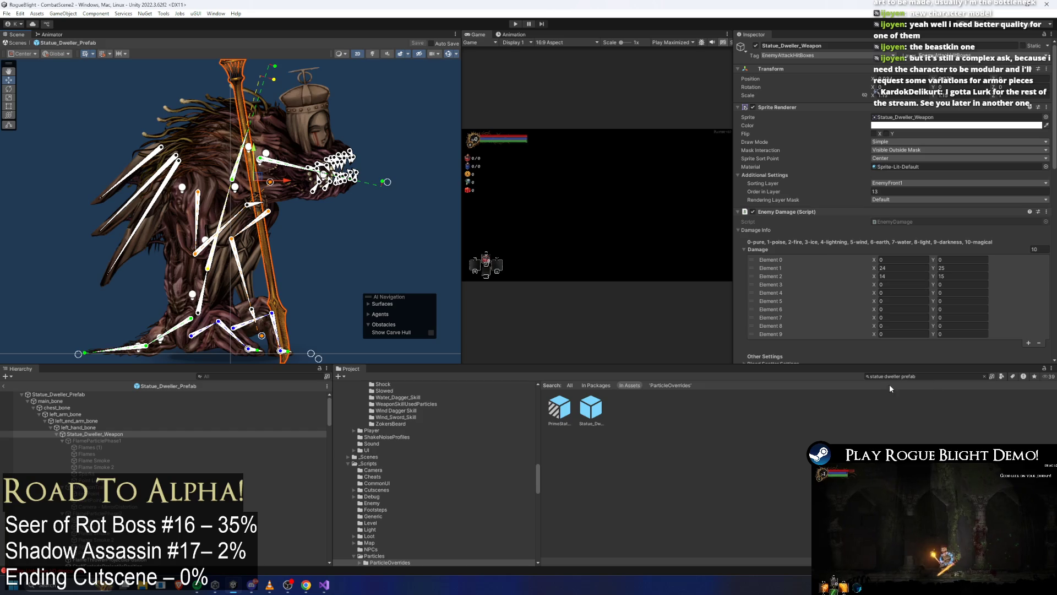
Search 'undertaker prefab' and open the Undertaker prefab.
{"action": "left_click", "coordinate": [942, 378]}
{"action": "key", "text": "ctrl+a"}
{"action": "type", "text": "und"}
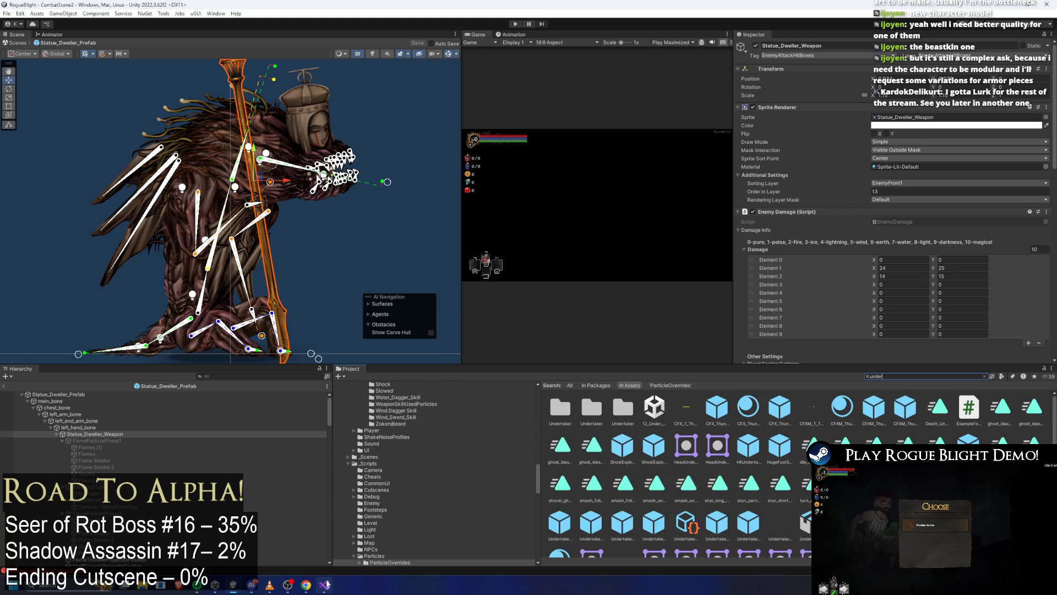
{"action": "type", "text": "taker prefab"}
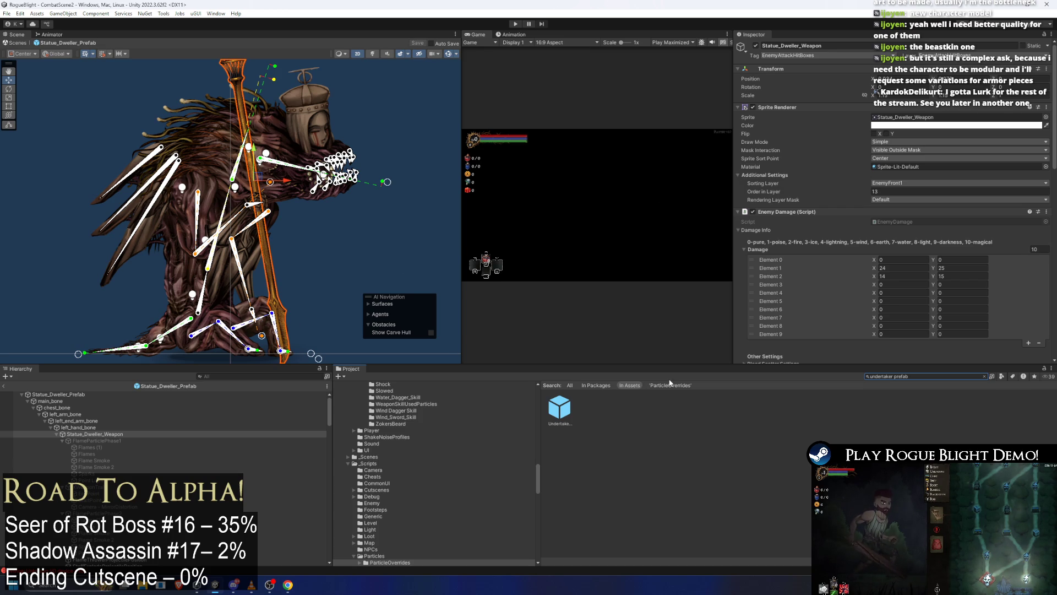
{"action": "left_click", "coordinate": [560, 414]}
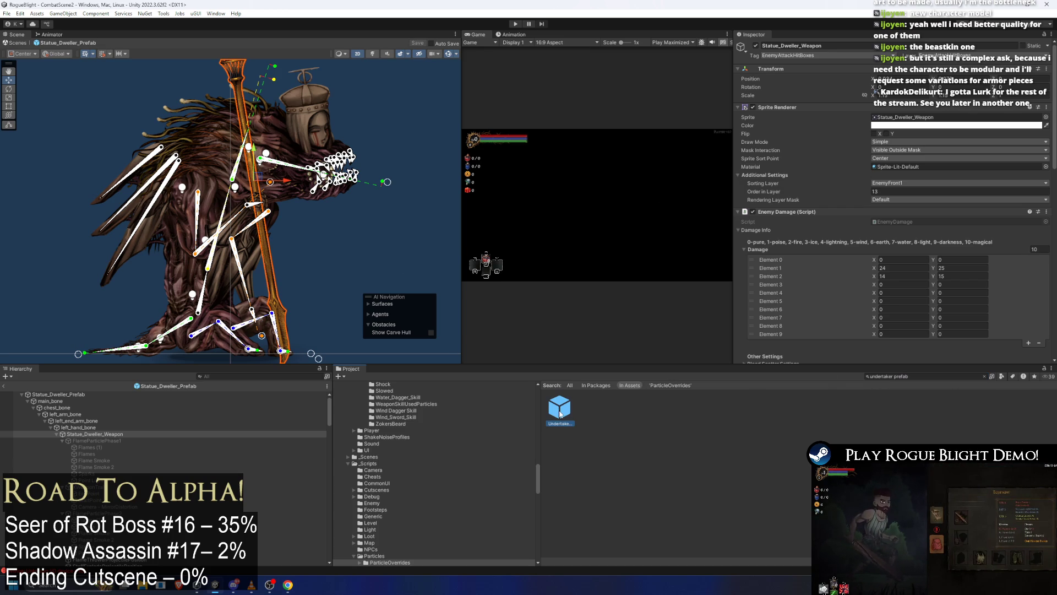
{"action": "double_click", "coordinate": [560, 414]}
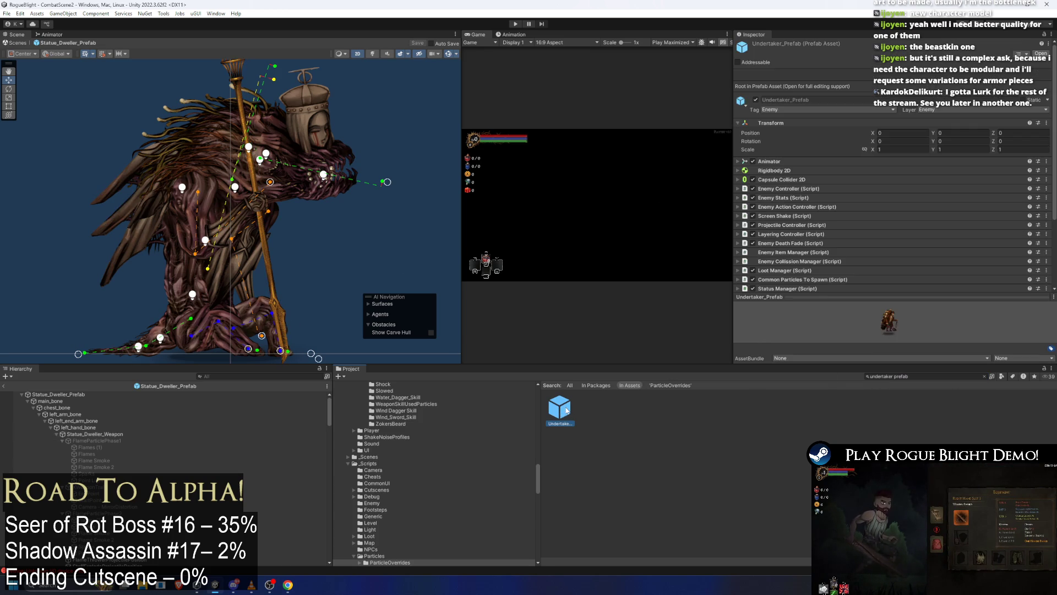
Select the Undertaker's Shovel_Weapon and commit its Element 0 damage value.
{"action": "left_click", "coordinate": [362, 284]}
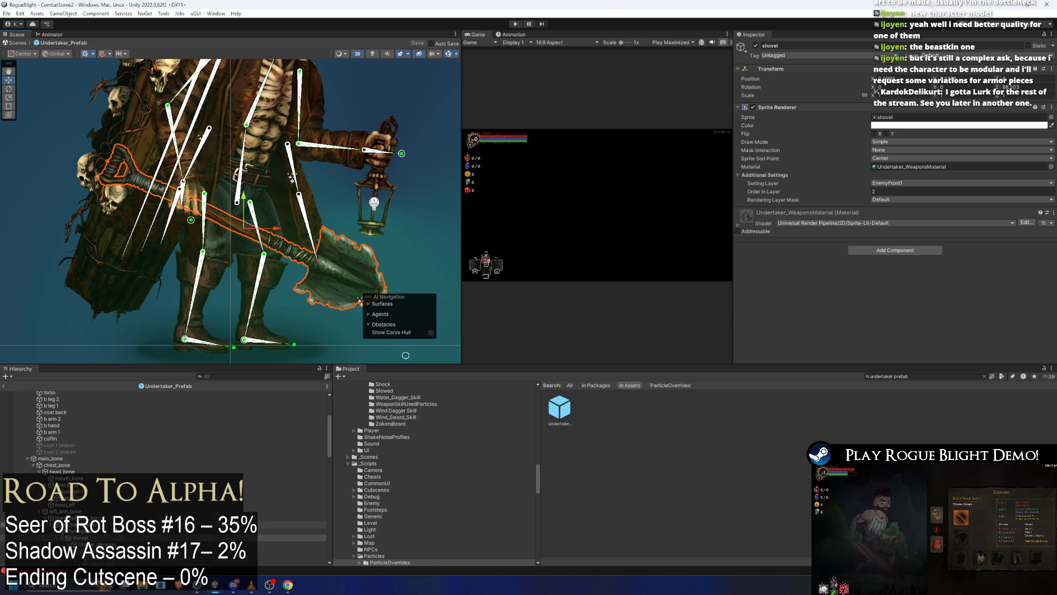
{"action": "key", "text": "Down"}
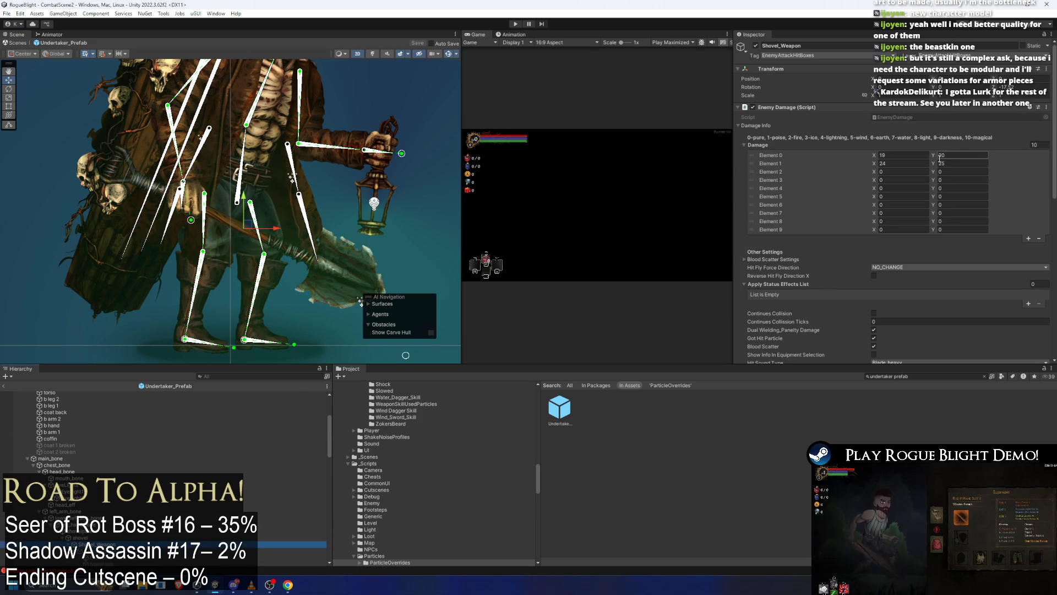
{"action": "left_click", "coordinate": [905, 156]}
{"action": "key", "text": "Tab"}
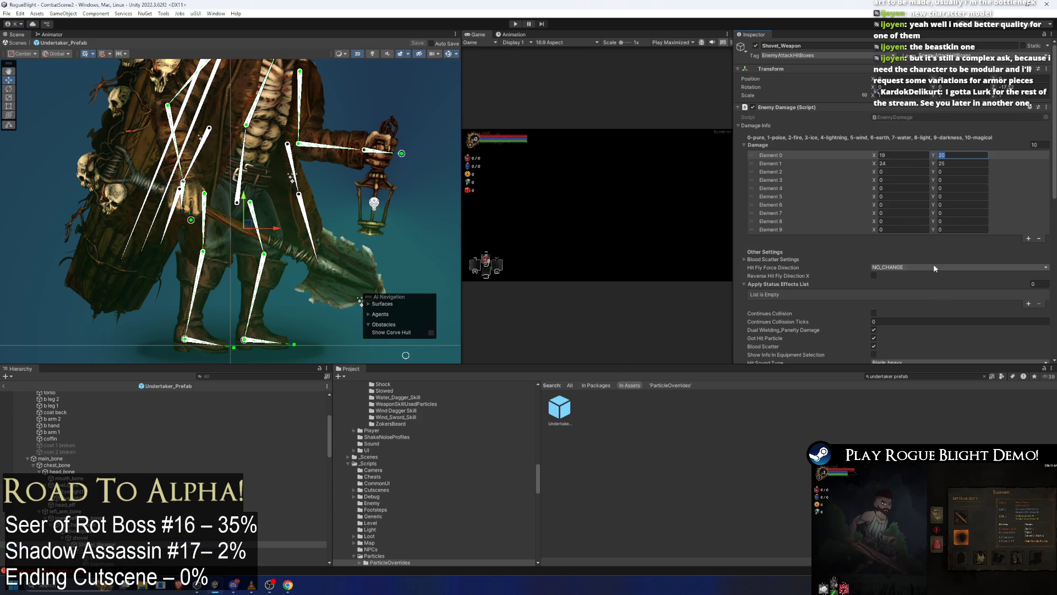
Search 'shadow ass prefa' and open the shadow_assassin prefab.
{"action": "left_click", "coordinate": [922, 368]}
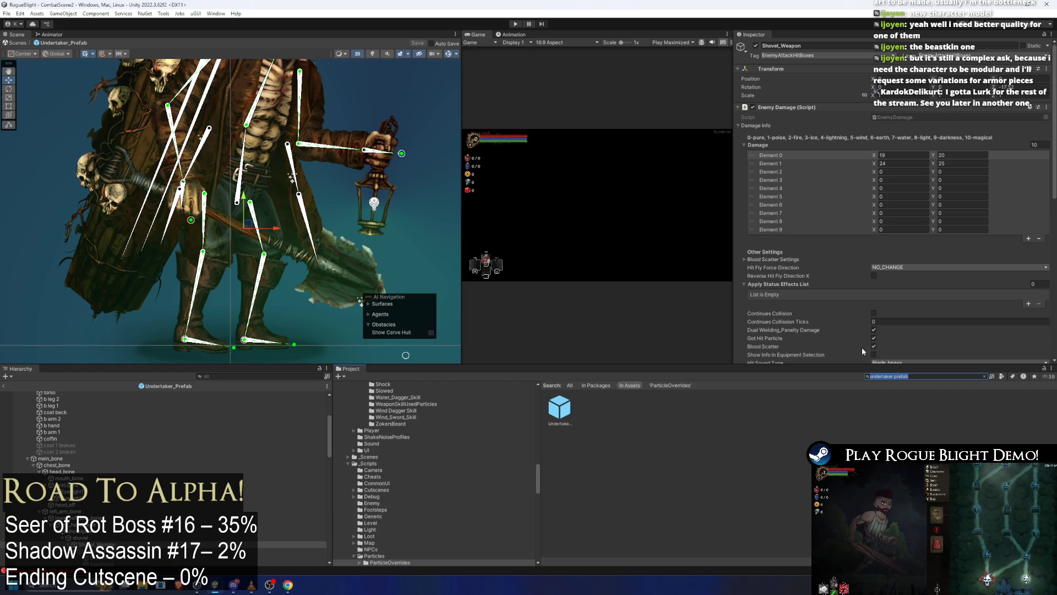
{"action": "type", "text": "shadow ass prefa"}
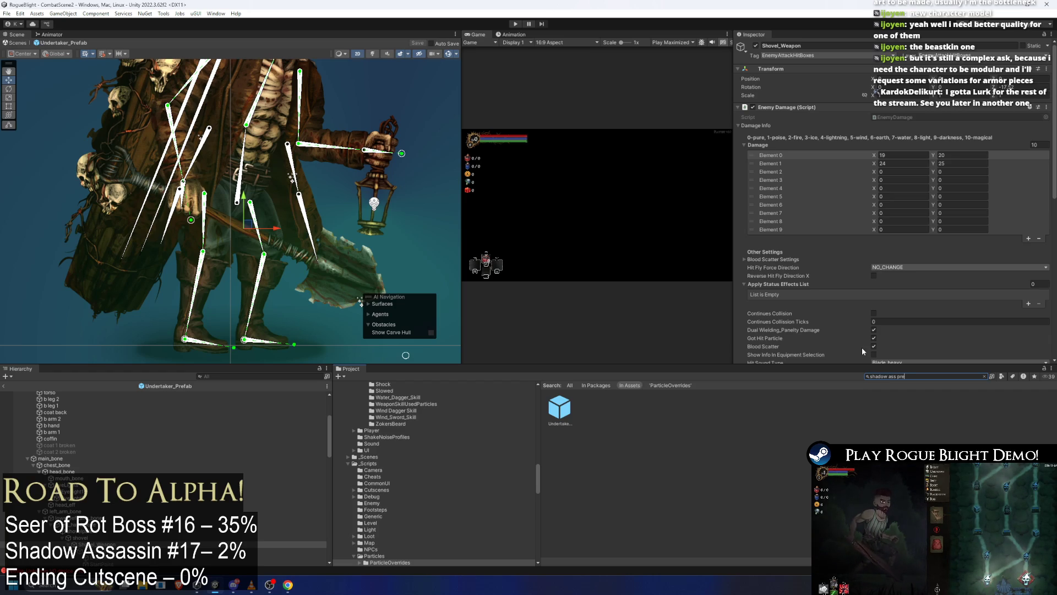
{"action": "left_click", "coordinate": [567, 410]}
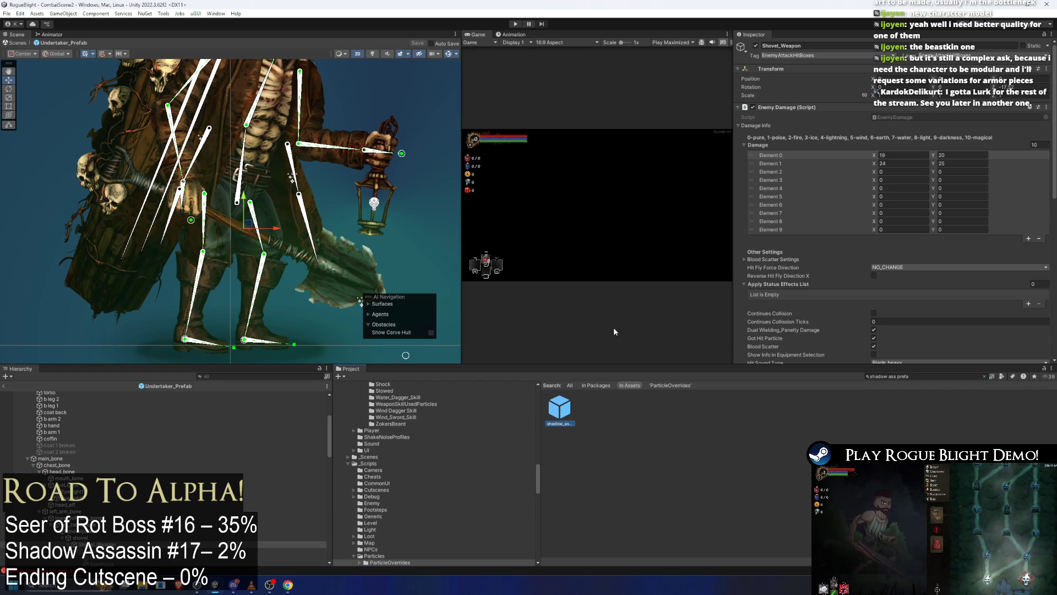
{"action": "left_click", "coordinate": [308, 209]}
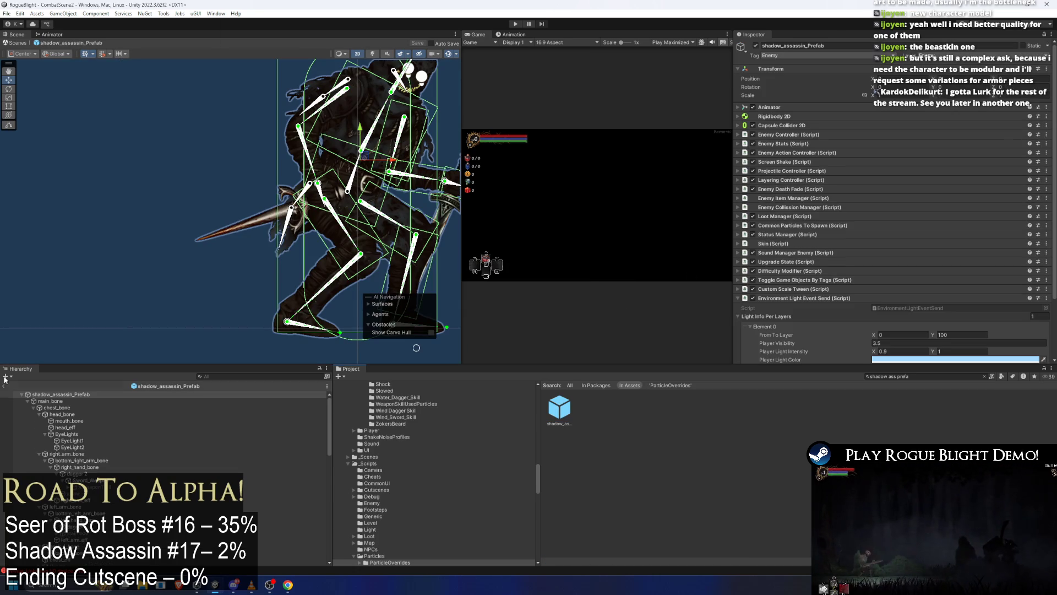
Set Sword_Weapon damage Element 4 to 9/10 and Element 1 to 14/15.
{"action": "scroll", "coordinate": [161, 454], "scroll_direction": "down", "scroll_amount": 4}
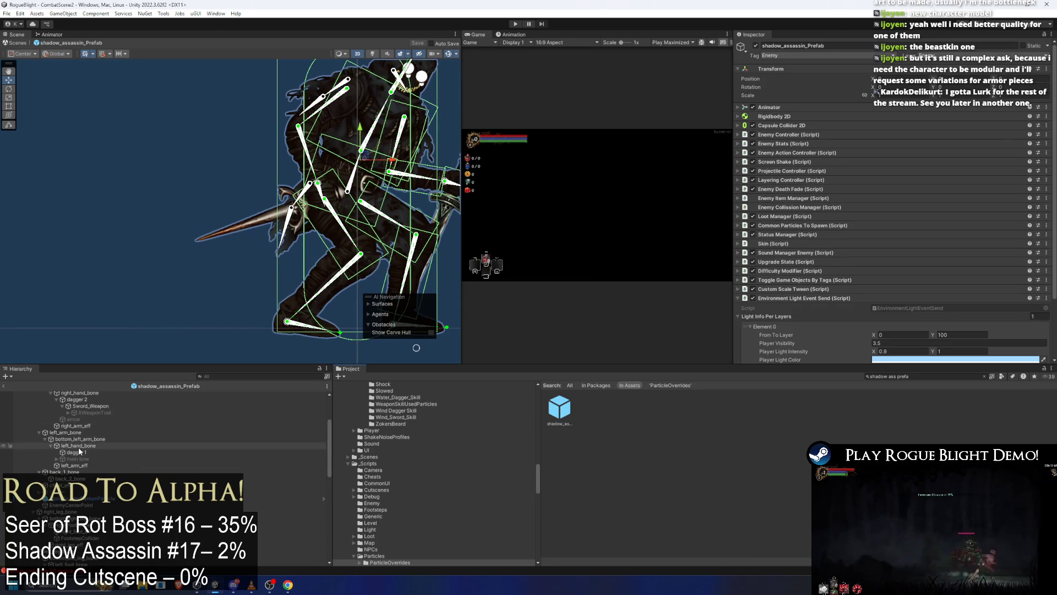
{"action": "left_click", "coordinate": [90, 406]}
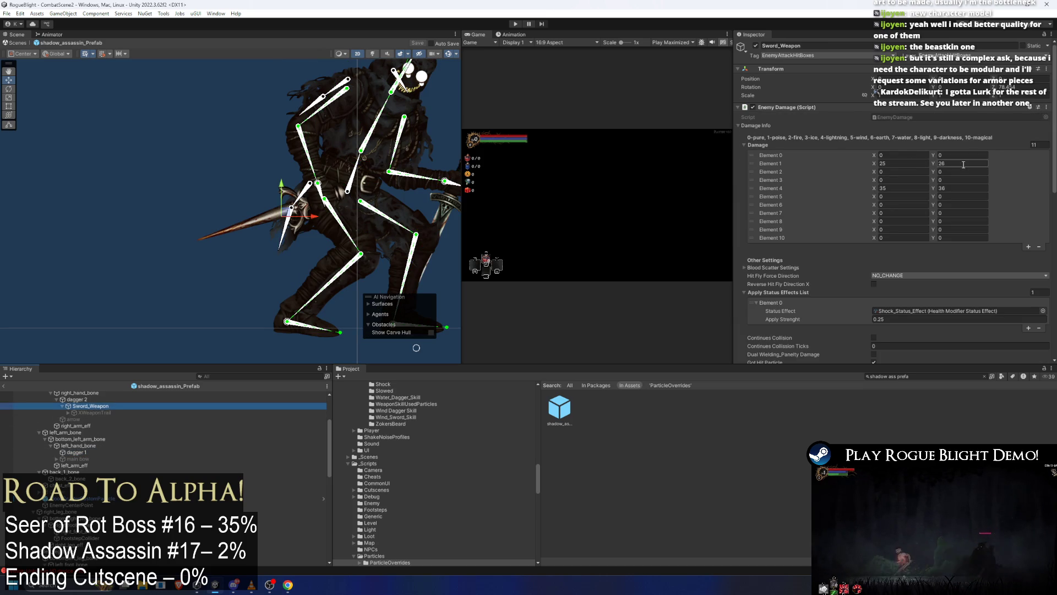
{"action": "left_click", "coordinate": [952, 189]}
{"action": "type", "text": "10"}
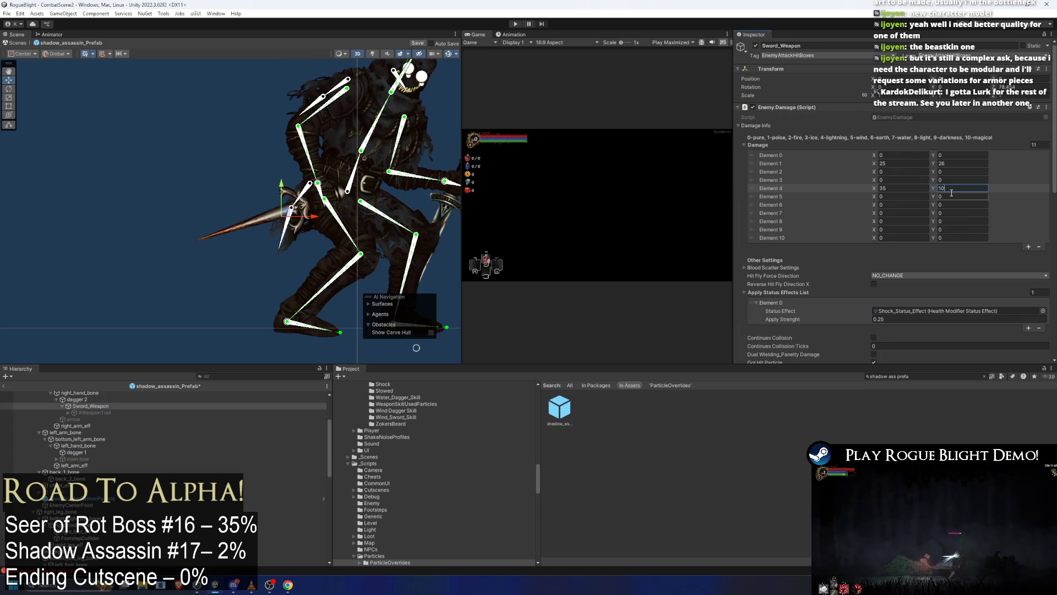
{"action": "left_click", "coordinate": [904, 188]}
{"action": "type", "text": "0"}
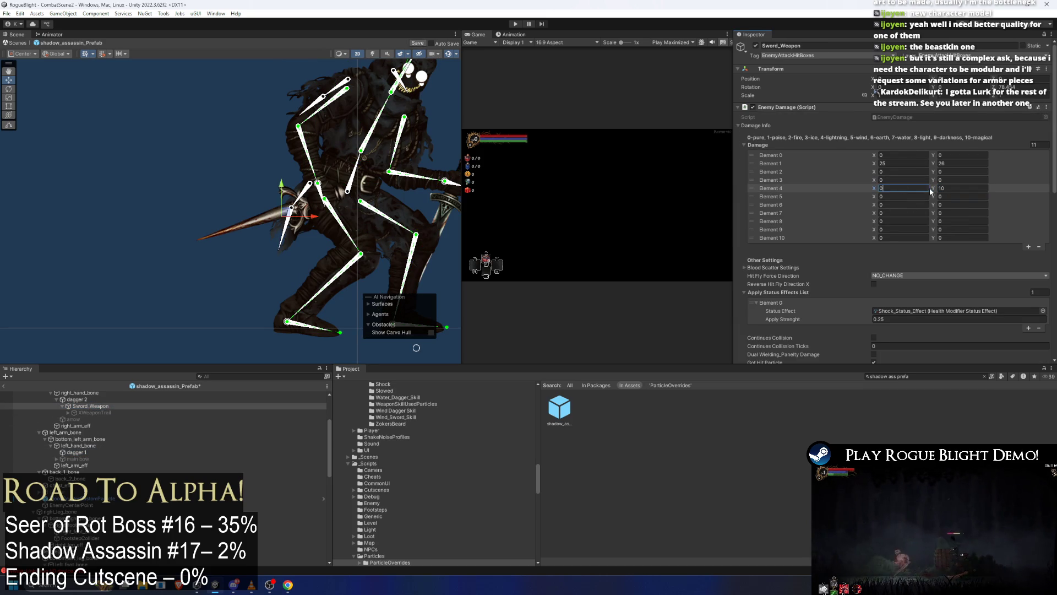
{"action": "type", "text": "9"}
{"action": "left_click", "coordinate": [970, 163]}
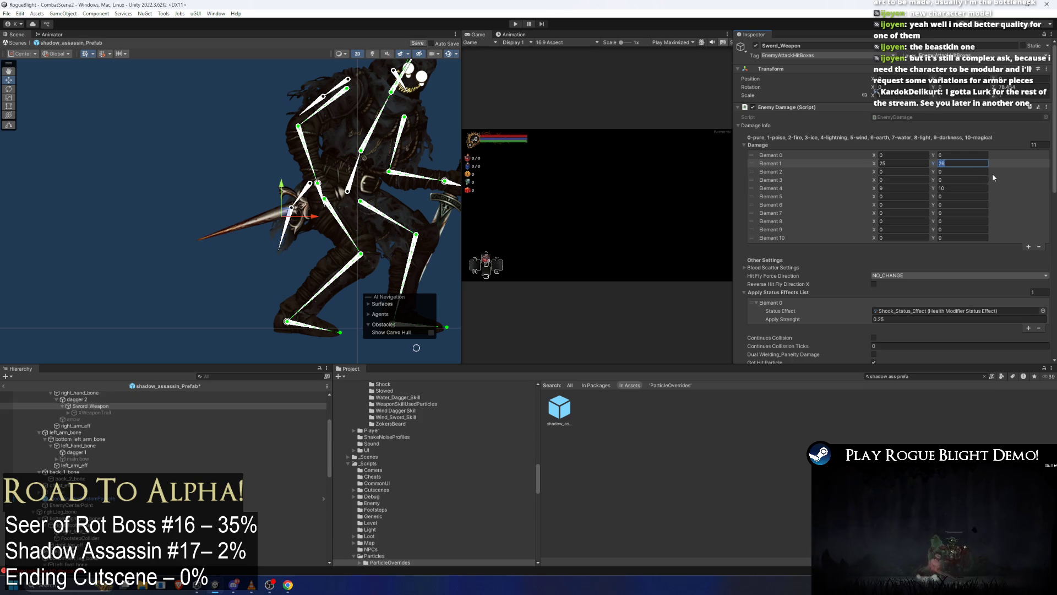
{"action": "type", "text": "15"}
{"action": "left_click", "coordinate": [928, 163]}
{"action": "type", "text": "14"}
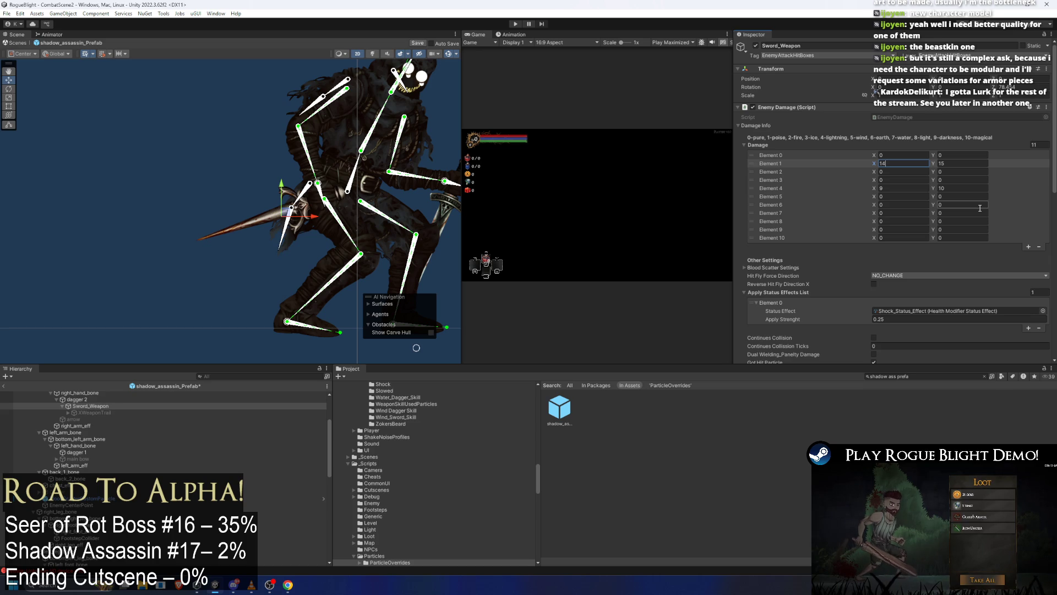
{"action": "scroll", "coordinate": [898, 160], "scroll_direction": "down", "scroll_amount": 2}
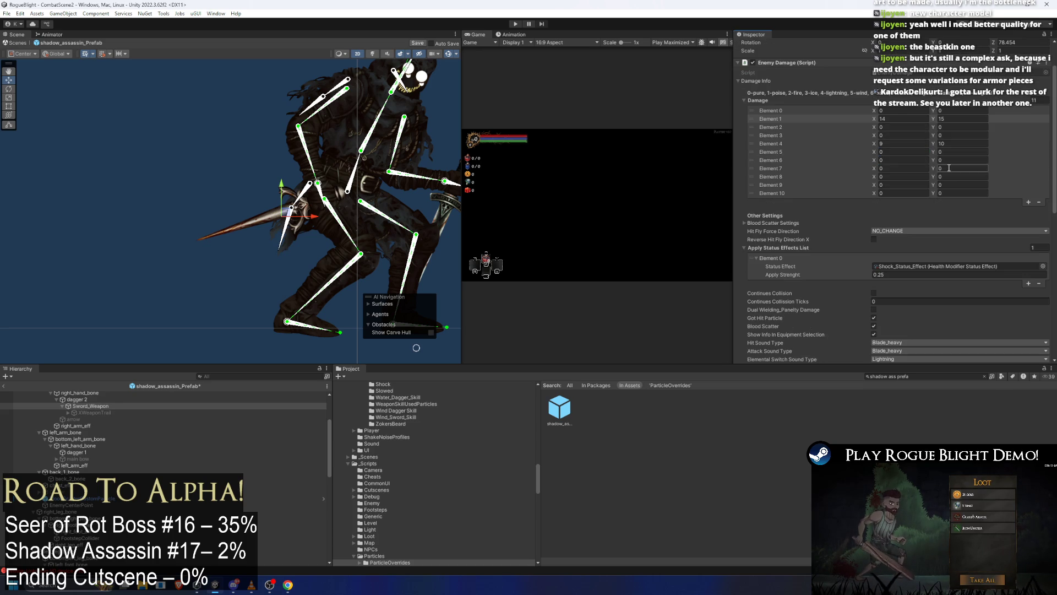
{"action": "left_click", "coordinate": [766, 275]}
Remove the shock status effect; set hit and attack sounds Blade_light, elemental switch No_sound.
{"action": "left_click", "coordinate": [1039, 283]}
{"action": "scroll", "coordinate": [891, 266], "scroll_direction": "down", "scroll_amount": 3}
{"action": "left_click", "coordinate": [909, 258]}
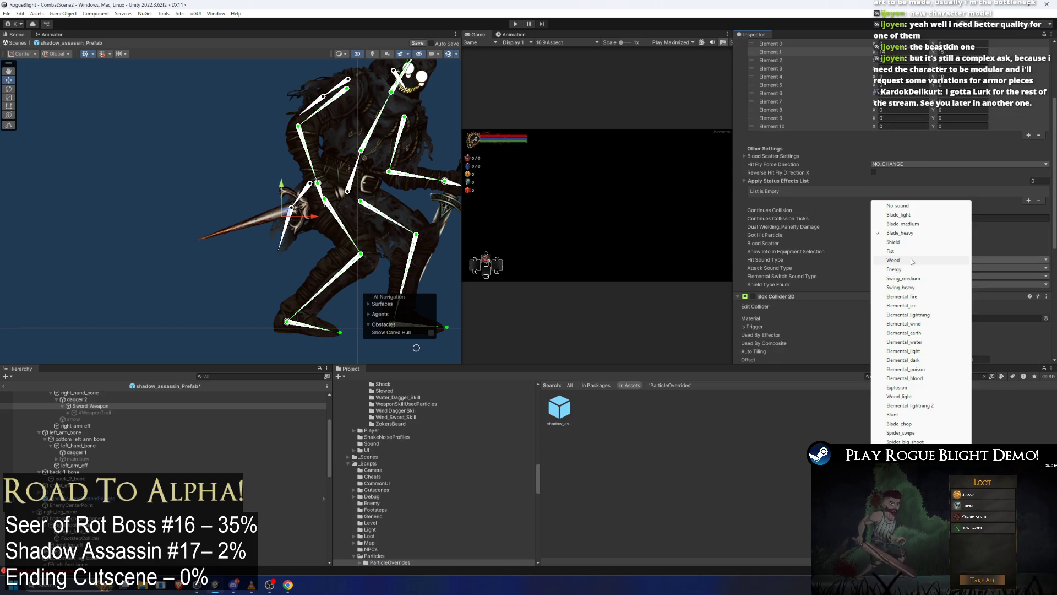
{"action": "left_click", "coordinate": [903, 215]}
{"action": "left_click", "coordinate": [903, 267]}
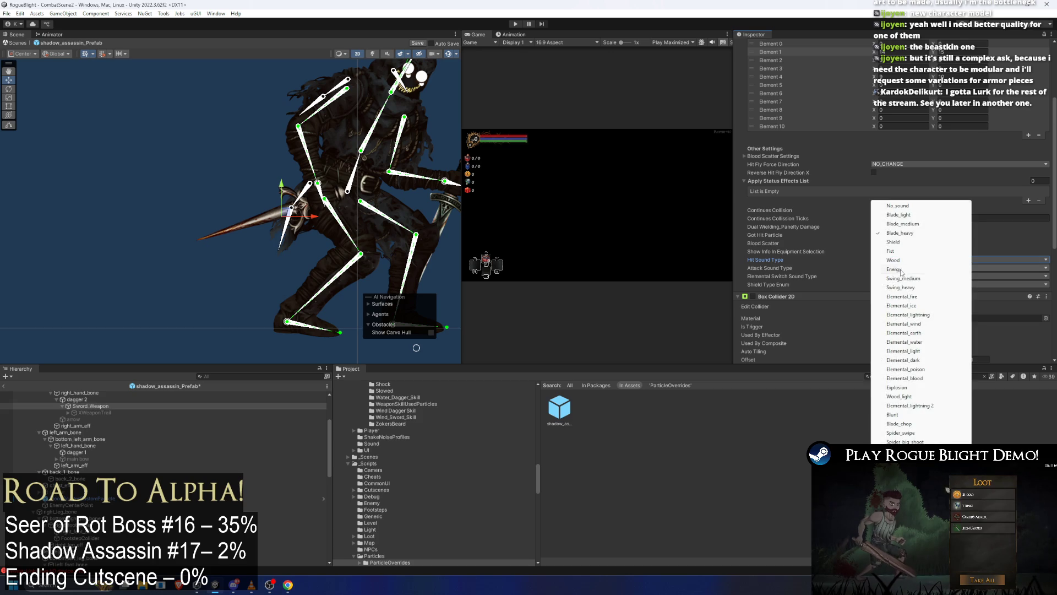
{"action": "left_click", "coordinate": [908, 214]}
{"action": "left_click", "coordinate": [896, 274]}
{"action": "left_click", "coordinate": [898, 285]}
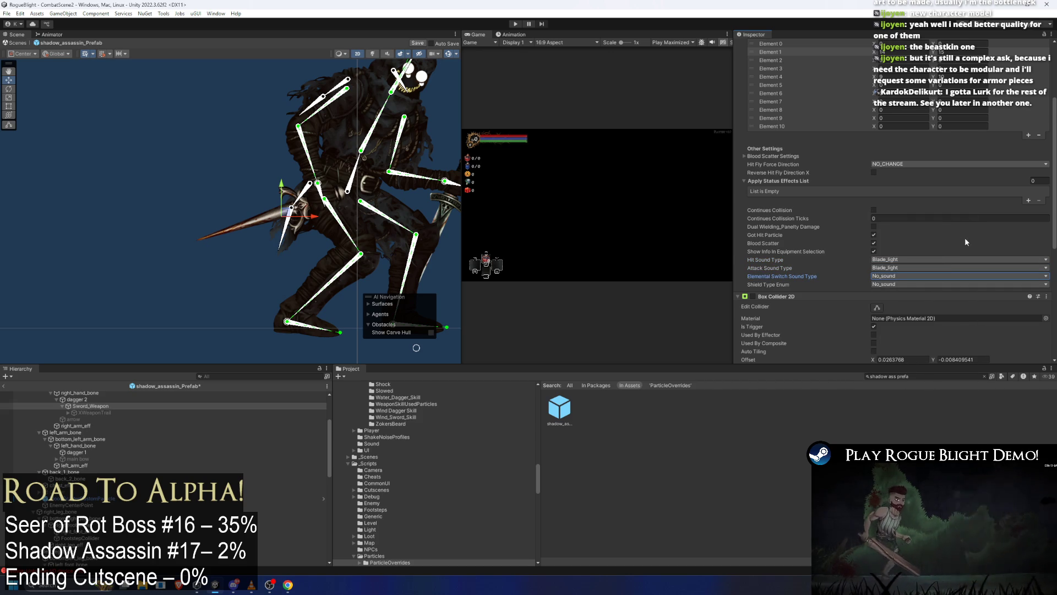
{"action": "scroll", "coordinate": [963, 240], "scroll_direction": "down", "scroll_amount": 2}
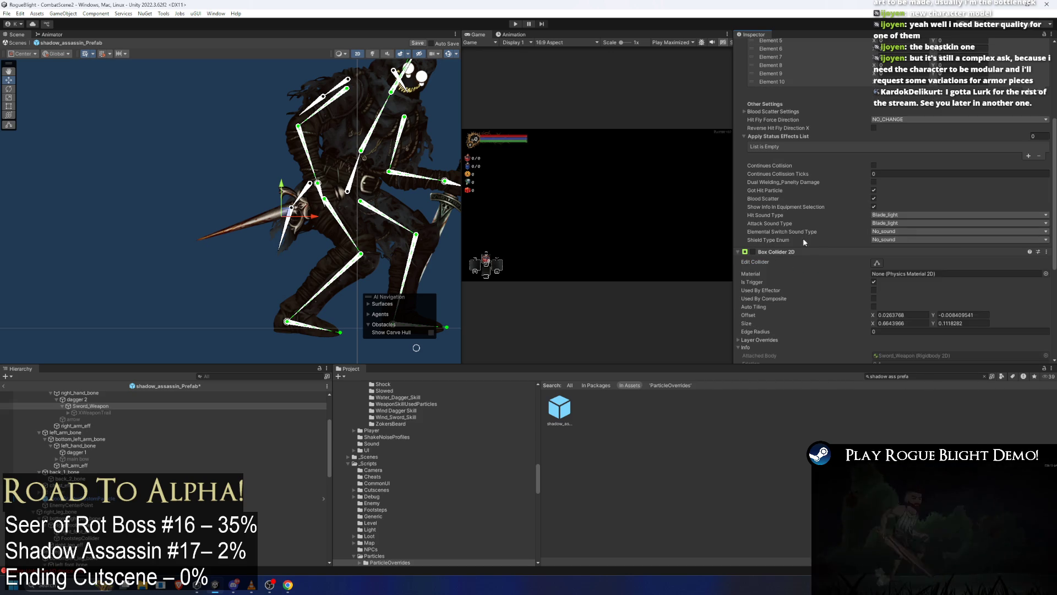
{"action": "left_click", "coordinate": [875, 263]}
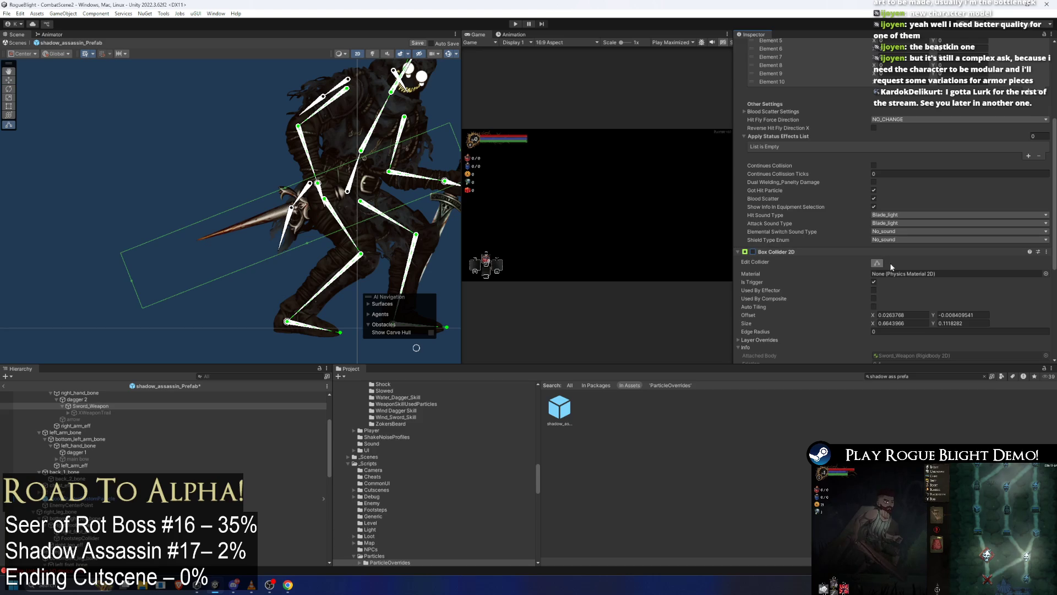
Enable the Box Collider 2D and drag its edges onto the dagger blade.
{"action": "left_click", "coordinate": [754, 251]}
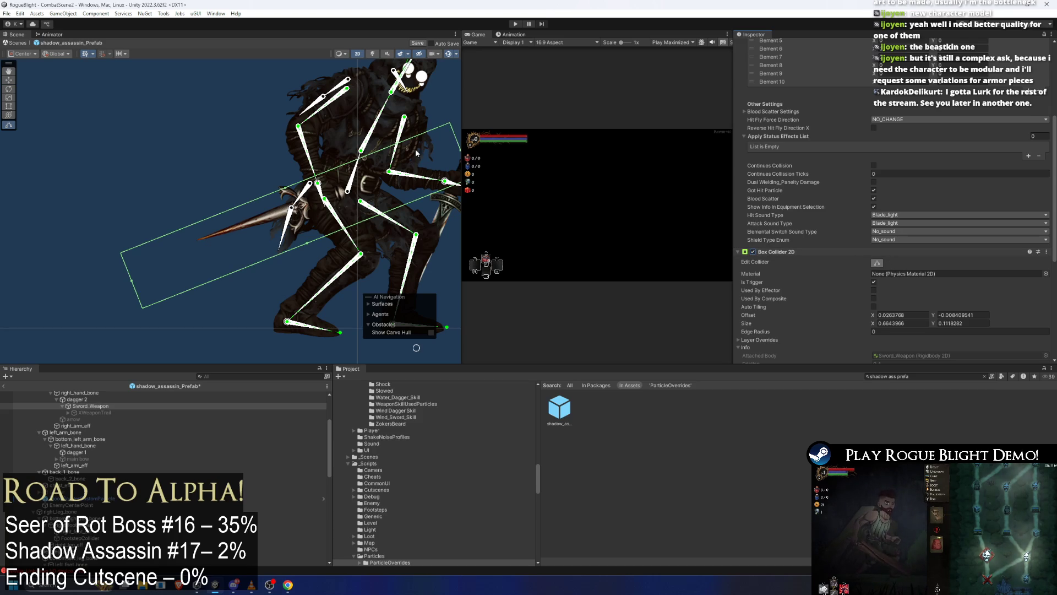
{"action": "left_click_drag", "start_coordinate": [387, 155], "coordinate": [277, 202]}
{"action": "left_click_drag", "start_coordinate": [58, 285], "coordinate": [128, 261]}
{"action": "mouse_move", "coordinate": [204, 262]}
{"action": "left_mouse_down"}
{"action": "mouse_move", "coordinate": [209, 227]}
{"action": "mouse_move", "coordinate": [188, 198]}
{"action": "left_mouse_up"}
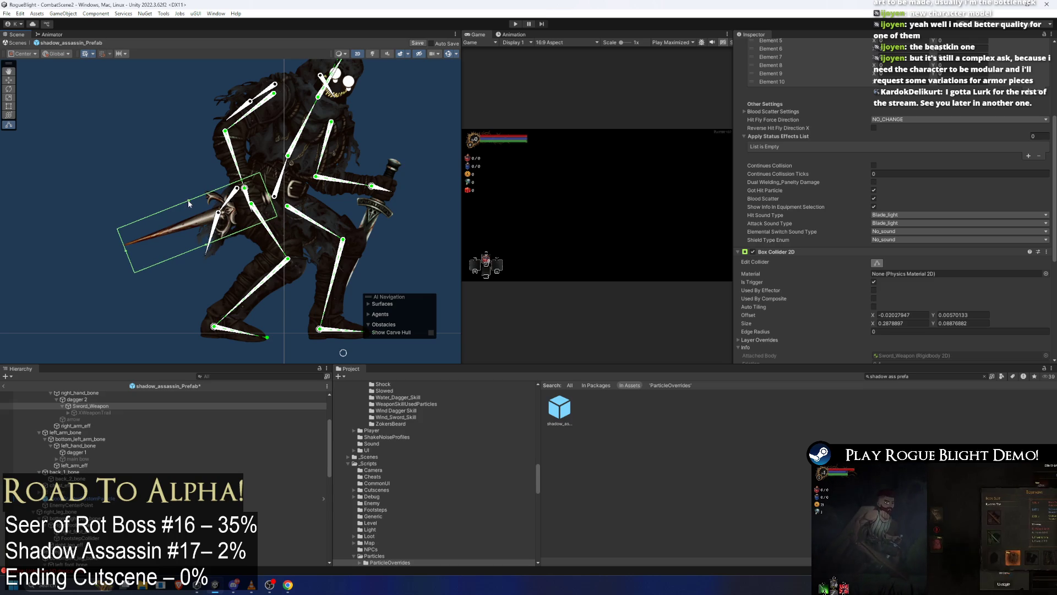
Set the sword rotation to 0, adjust it to match the dagger, and narrow the box.
{"action": "scroll", "coordinate": [892, 166], "scroll_direction": "up", "scroll_amount": 7}
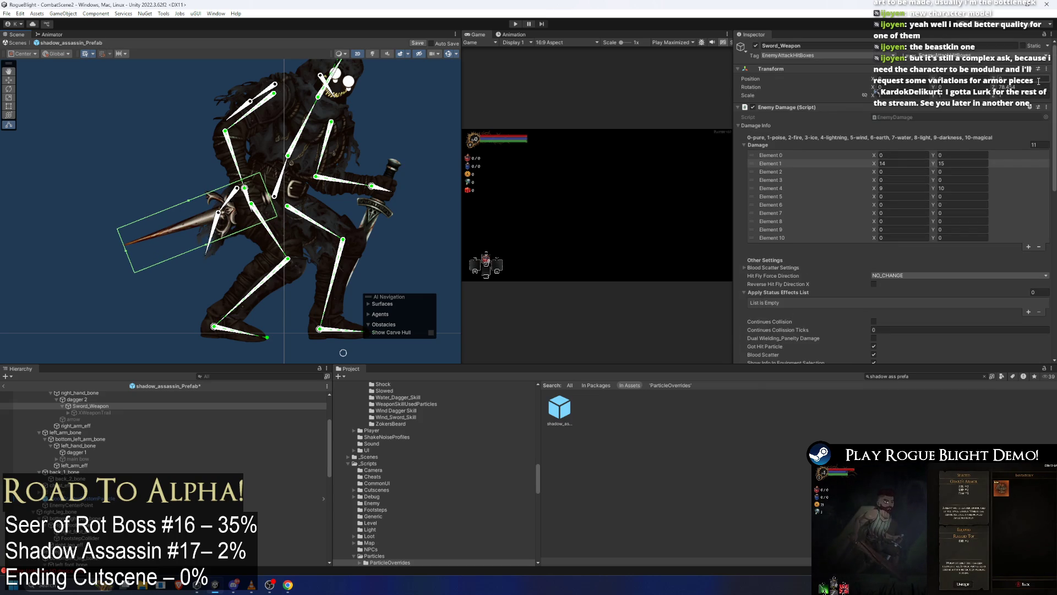
{"action": "type", "text": "0"}
{"action": "key", "text": "Return"}
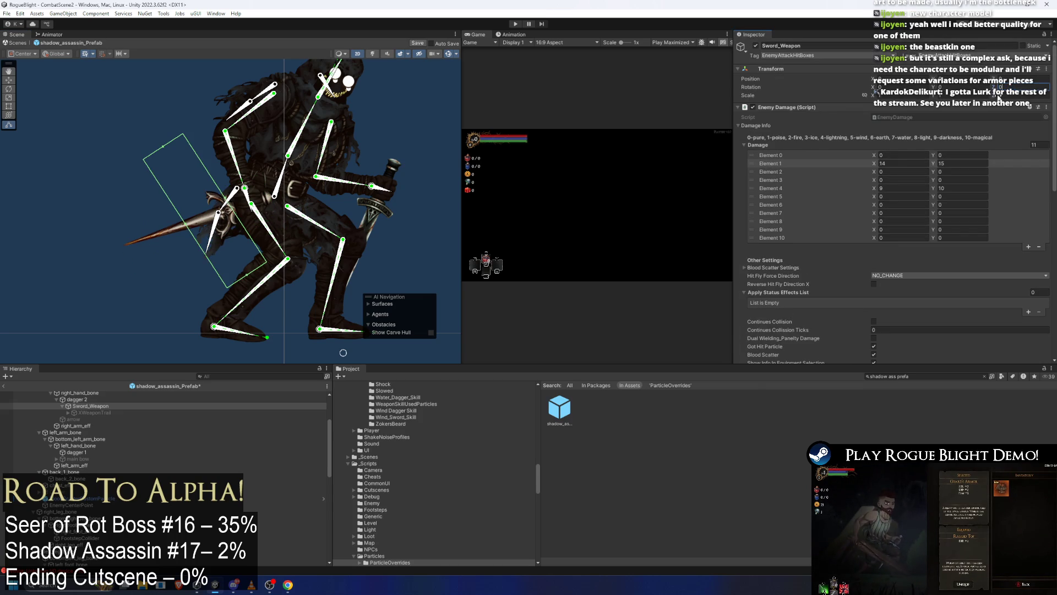
{"action": "mouse_move", "coordinate": [994, 88]}
{"action": "left_mouse_down"}
{"action": "mouse_move", "coordinate": [976, 90]}
{"action": "mouse_move", "coordinate": [972, 125]}
{"action": "mouse_move", "coordinate": [986, 127]}
{"action": "left_mouse_up"}
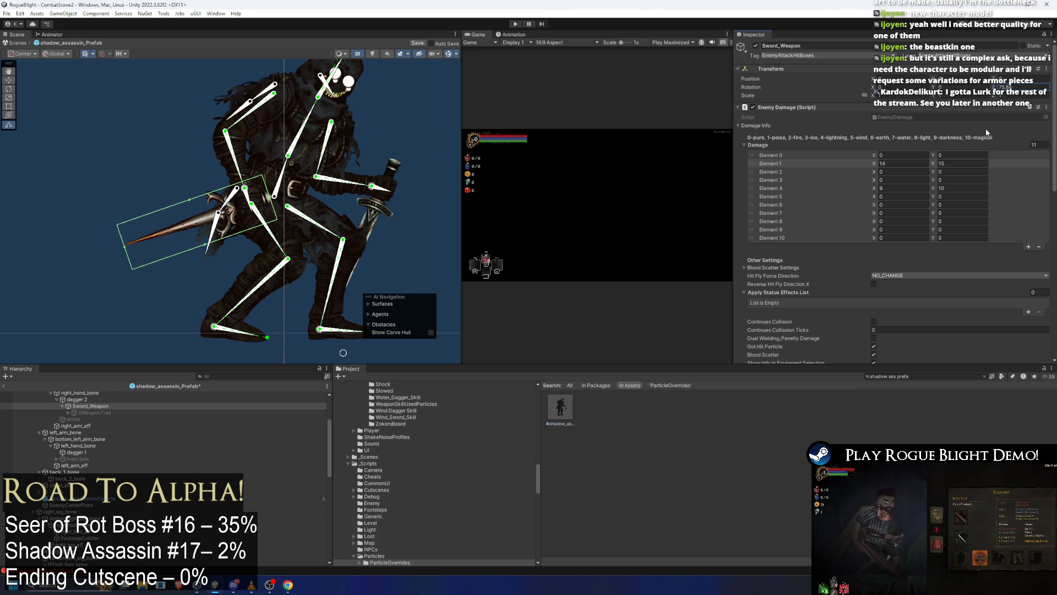
{"action": "scroll", "coordinate": [321, 210], "scroll_direction": "up", "scroll_amount": 3}
{"action": "scroll", "coordinate": [160, 247], "scroll_direction": "up", "scroll_amount": 2}
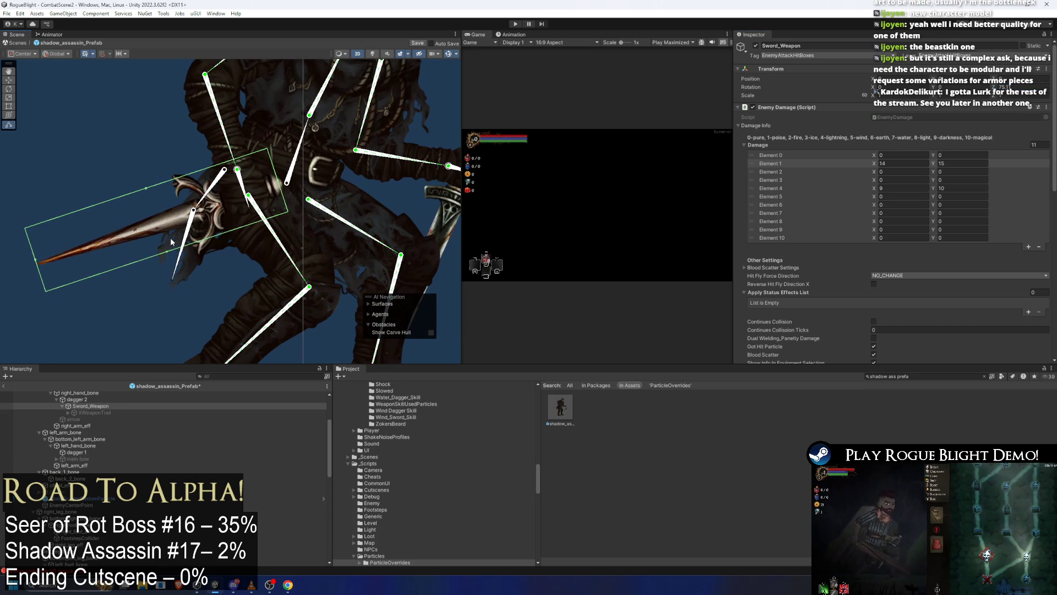
{"action": "left_click_drag", "start_coordinate": [147, 190], "coordinate": [149, 196]}
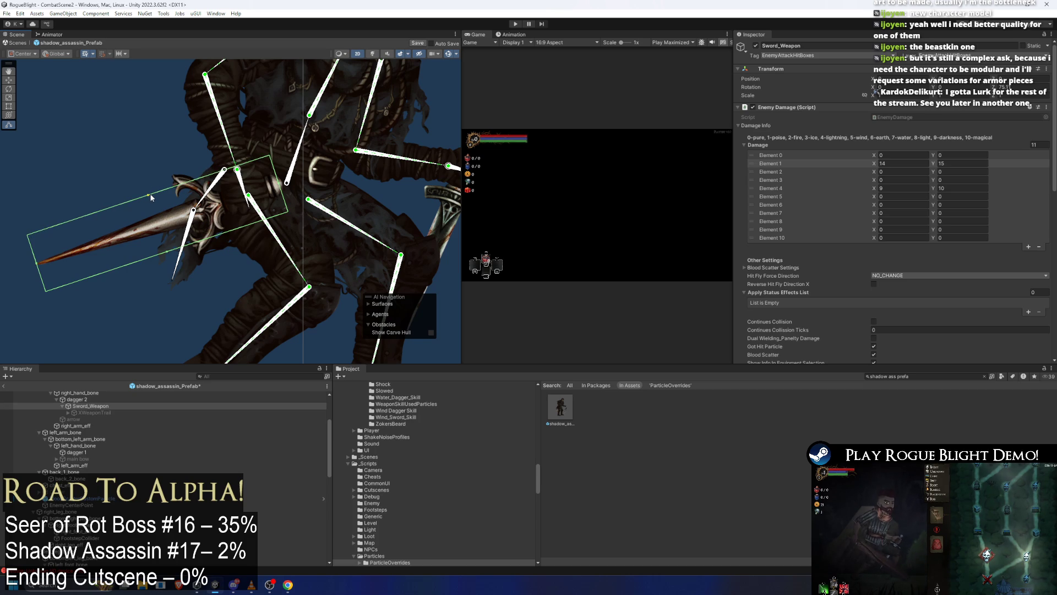
Reselect Sword_Weapon, frame it in the scene, and disable its Box Collider 2D.
{"action": "left_click", "coordinate": [33, 267]}
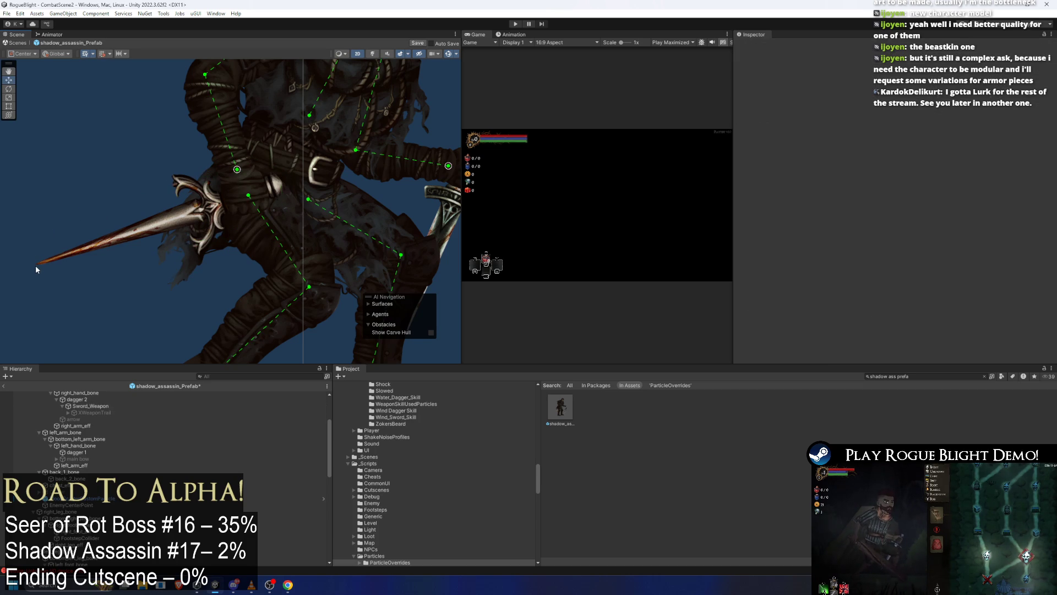
{"action": "left_click", "coordinate": [39, 265]}
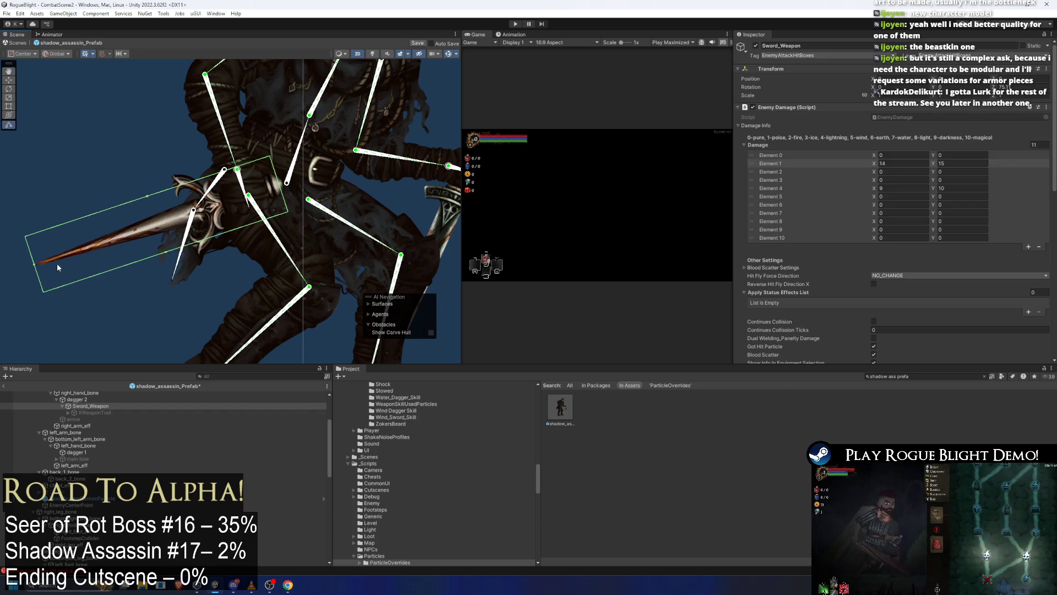
{"action": "double_click", "coordinate": [90, 405]}
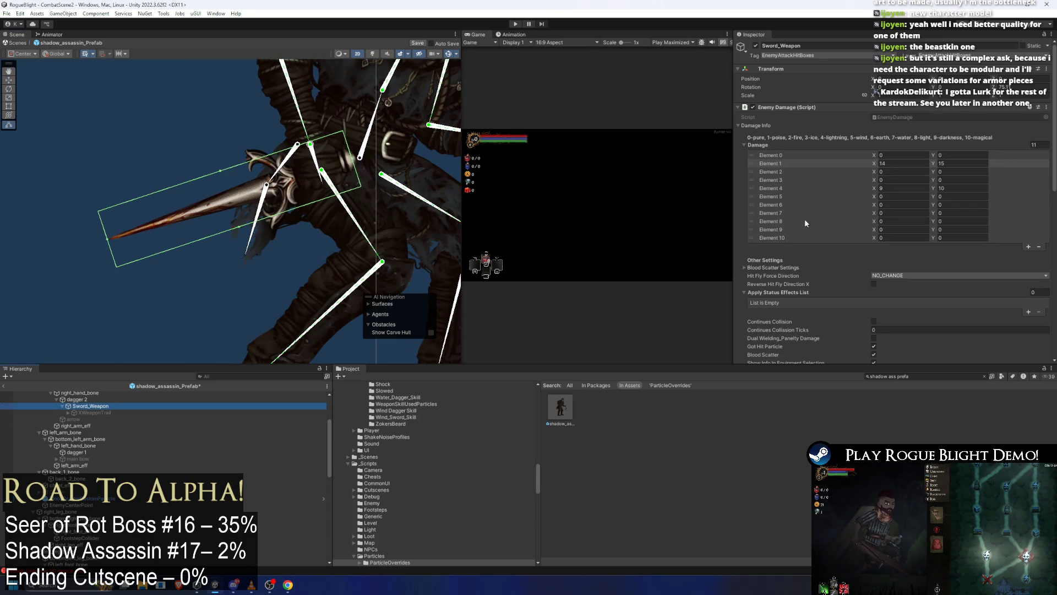
{"action": "scroll", "coordinate": [884, 210], "scroll_direction": "down", "scroll_amount": 5}
{"action": "scroll", "coordinate": [914, 187], "scroll_direction": "down", "scroll_amount": 4}
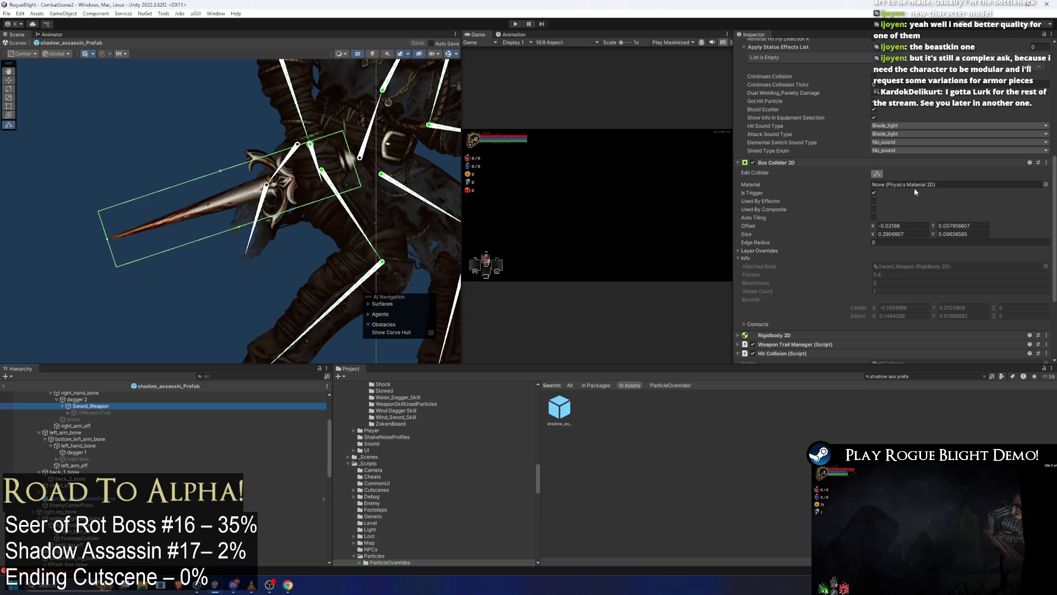
{"action": "scroll", "coordinate": [874, 188], "scroll_direction": "down", "scroll_amount": 3}
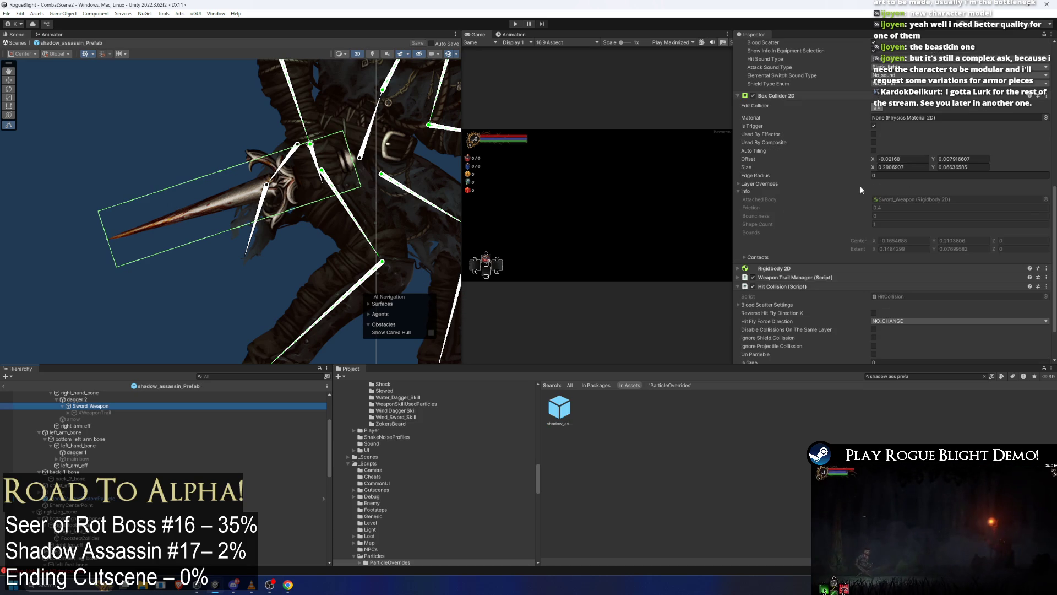
{"action": "left_click", "coordinate": [753, 96]}
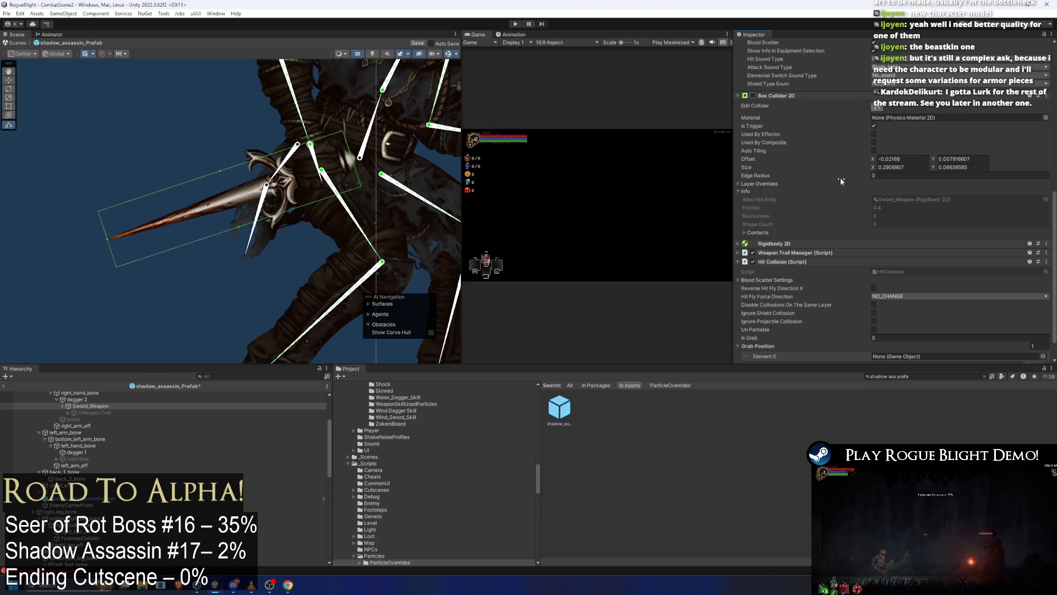
Check the weapon trail reference and delete the Grab Position entry.
{"action": "left_click", "coordinate": [826, 253]}
{"action": "left_click", "coordinate": [893, 271]}
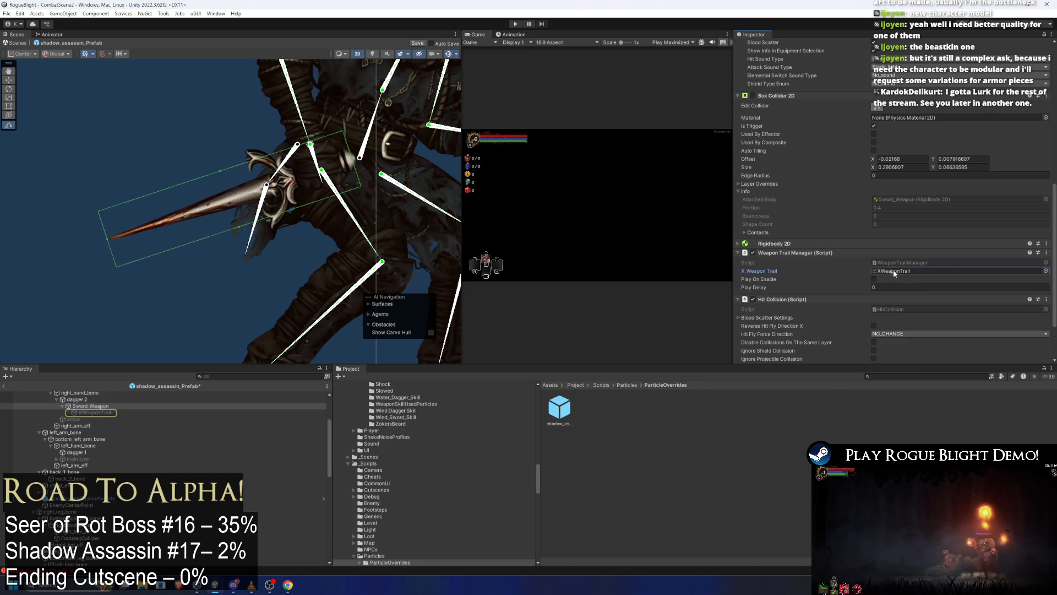
{"action": "left_click", "coordinate": [812, 252]}
{"action": "scroll", "coordinate": [859, 256], "scroll_direction": "down", "scroll_amount": 2}
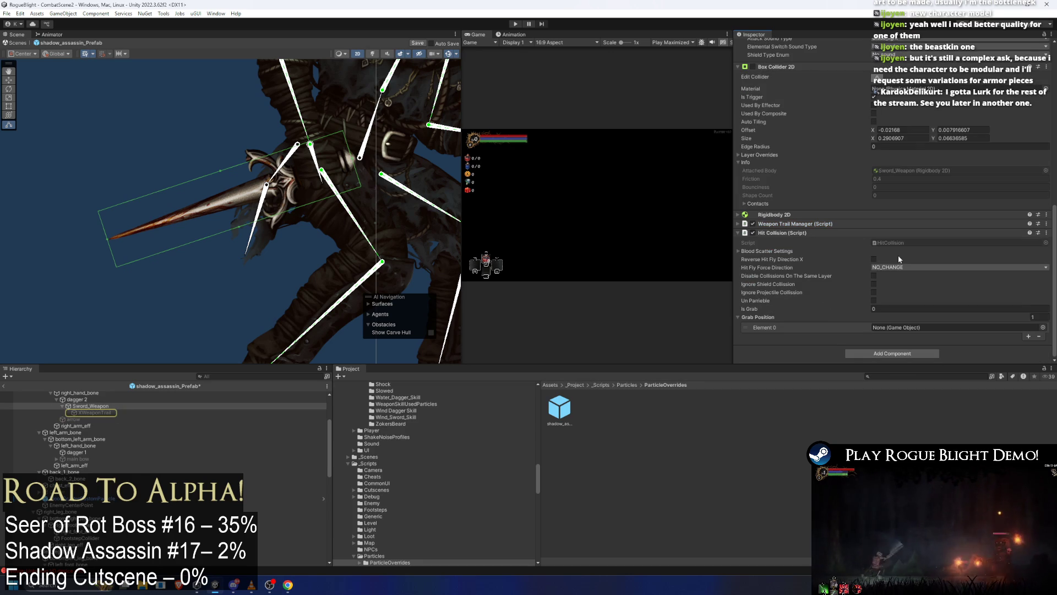
{"action": "left_click", "coordinate": [739, 331]}
{"action": "key", "text": "Delete"}
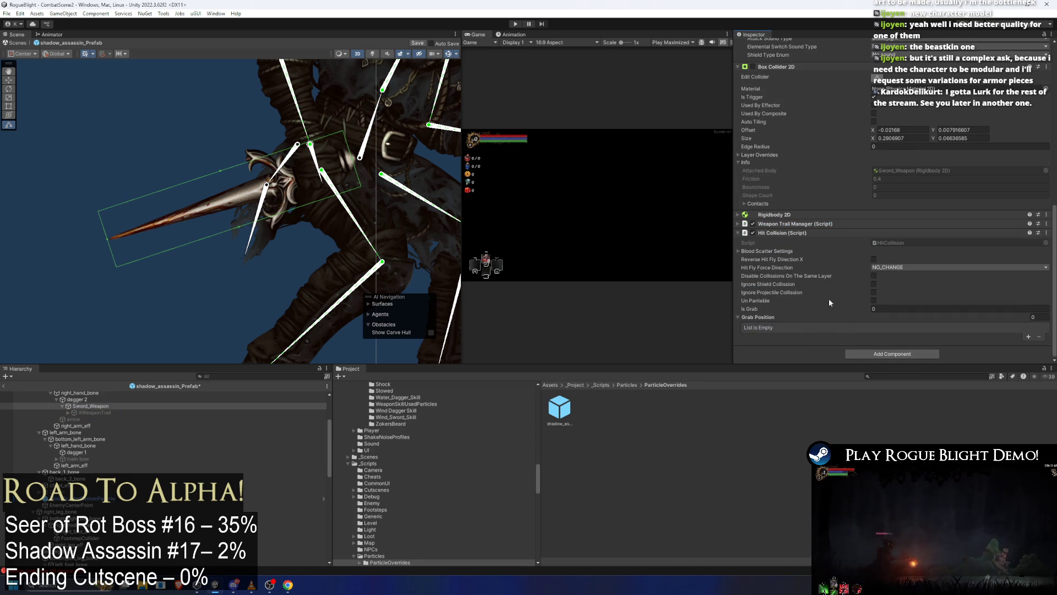
Collapse Hit Collision and inspect the XWeaponTrail child's start point object.
{"action": "left_click", "coordinate": [777, 231]}
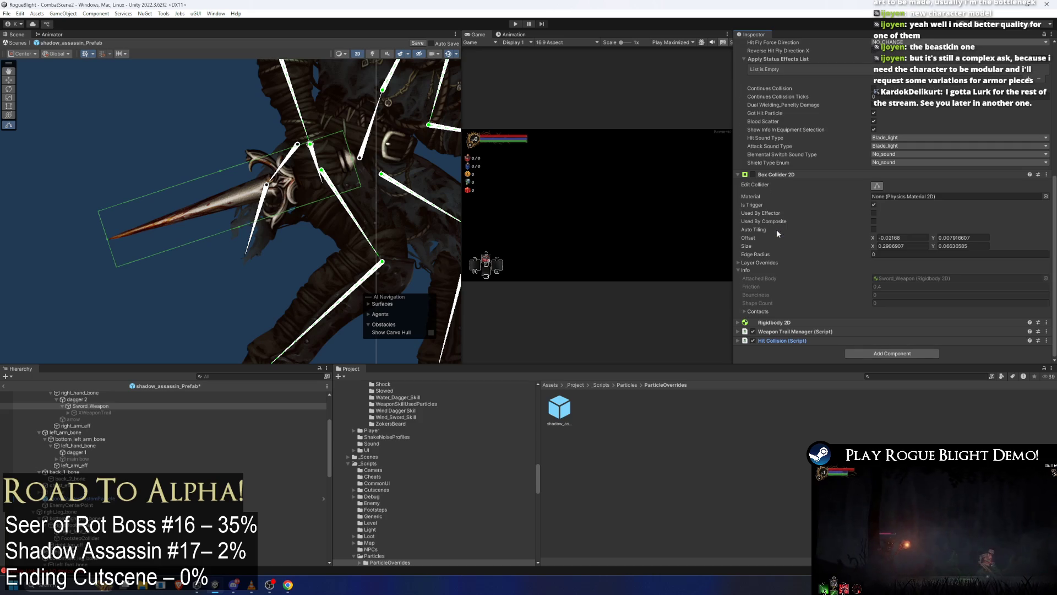
{"action": "left_click", "coordinate": [131, 412]}
{"action": "left_click", "coordinate": [912, 198]}
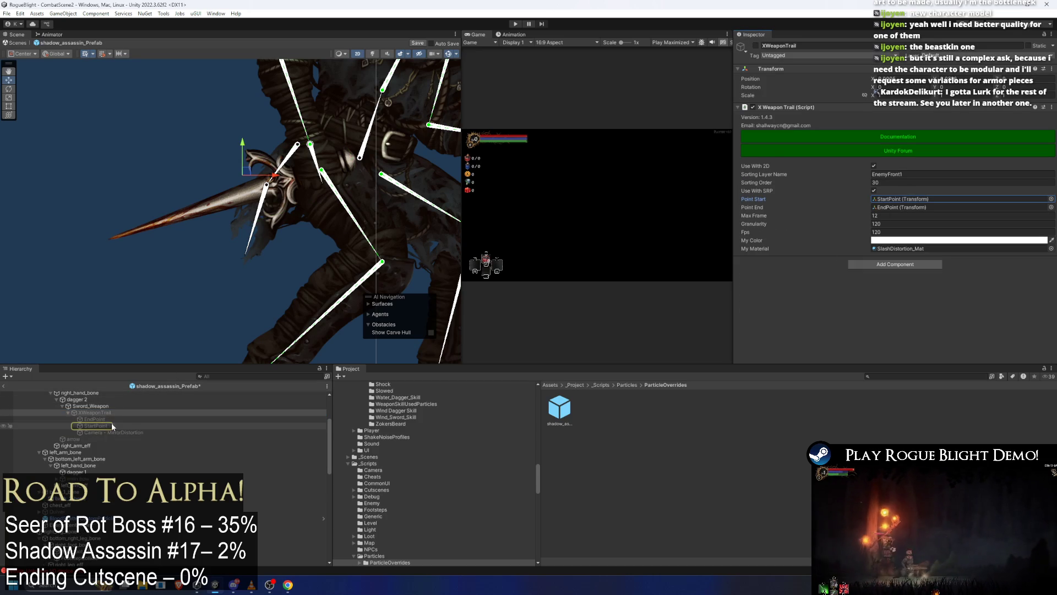
Check where the trail's StartPoint and EndPoint currently sit on the dagger.
{"action": "left_click", "coordinate": [110, 425]}
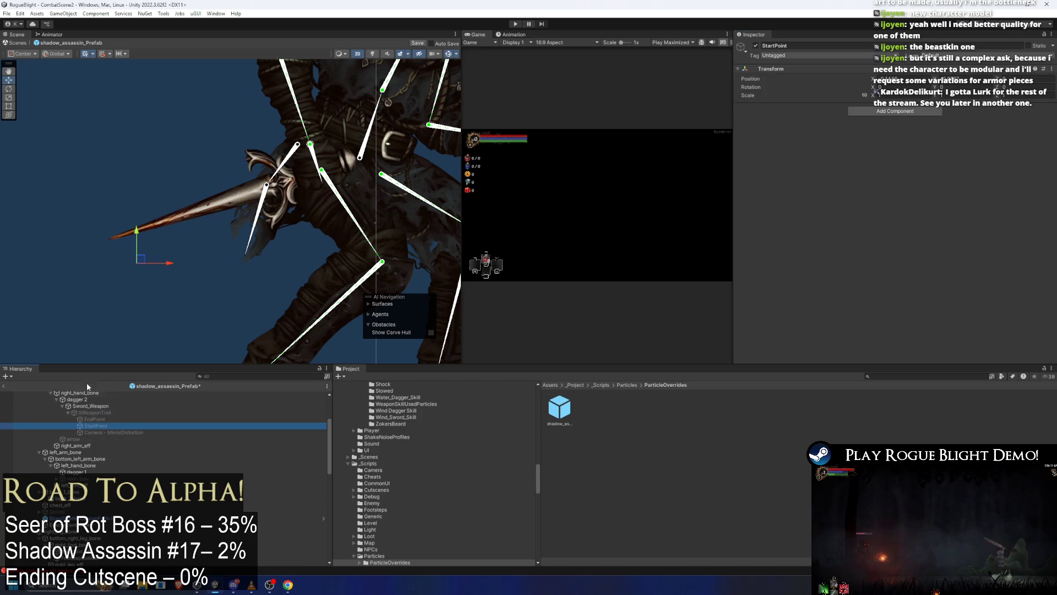
{"action": "left_click", "coordinate": [94, 419]}
{"action": "scroll", "coordinate": [312, 202], "scroll_direction": "down", "scroll_amount": 2}
{"action": "scroll", "coordinate": [312, 201], "scroll_direction": "down", "scroll_amount": 2}
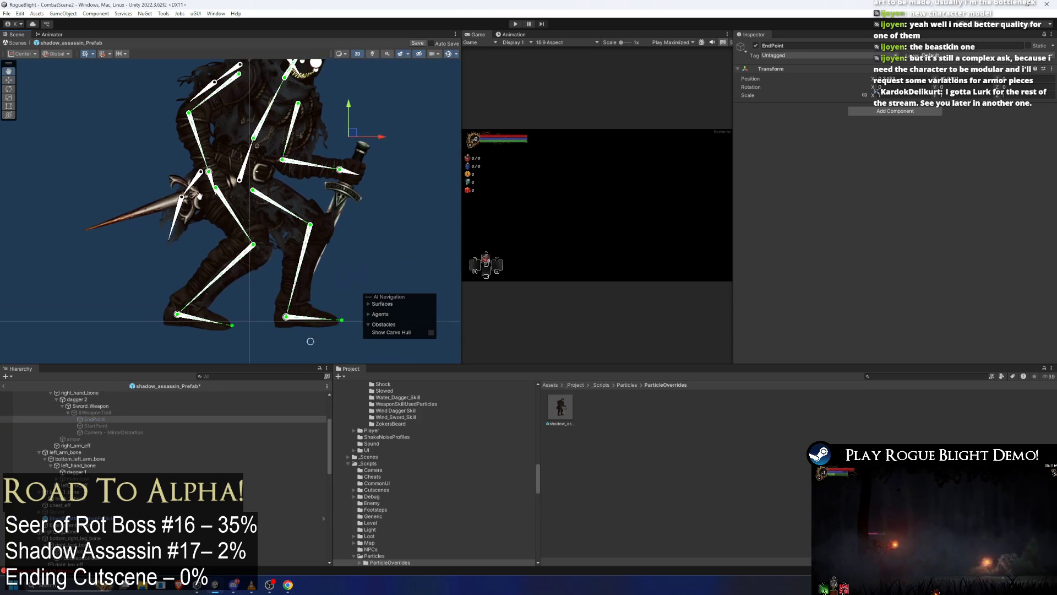
{"action": "left_click", "coordinate": [97, 426]}
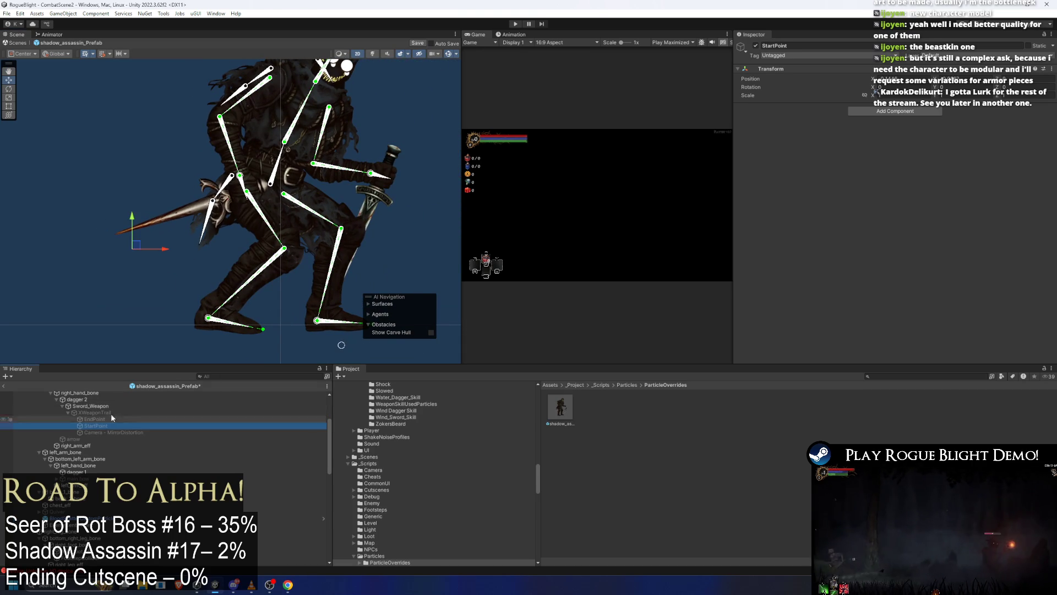
{"action": "scroll", "coordinate": [146, 250], "scroll_direction": "up", "scroll_amount": 3}
{"action": "left_click", "coordinate": [93, 419]}
{"action": "left_click", "coordinate": [97, 425]}
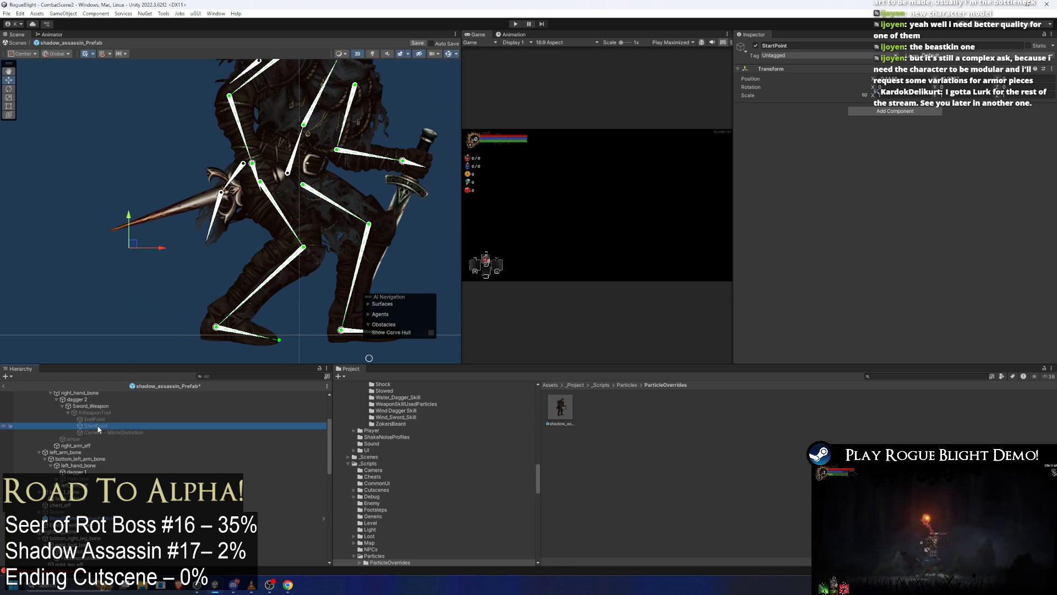
{"action": "left_click", "coordinate": [94, 419]}
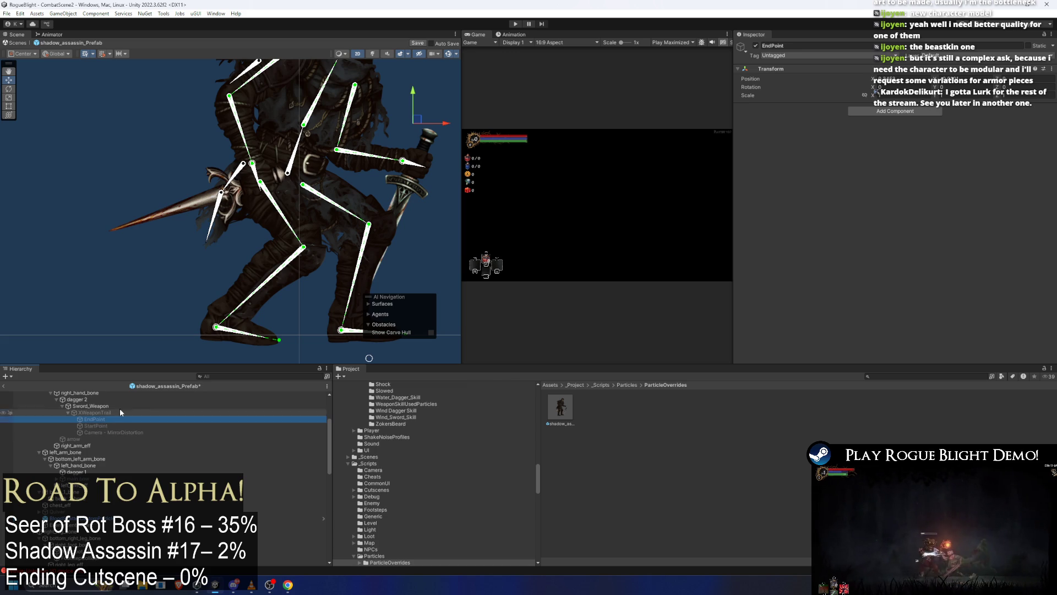
{"action": "left_click", "coordinate": [90, 427]}
Move StartPoint to the dagger hilt and EndPoint to the blade tip.
{"action": "left_click_drag", "start_coordinate": [134, 244], "coordinate": [231, 191]}
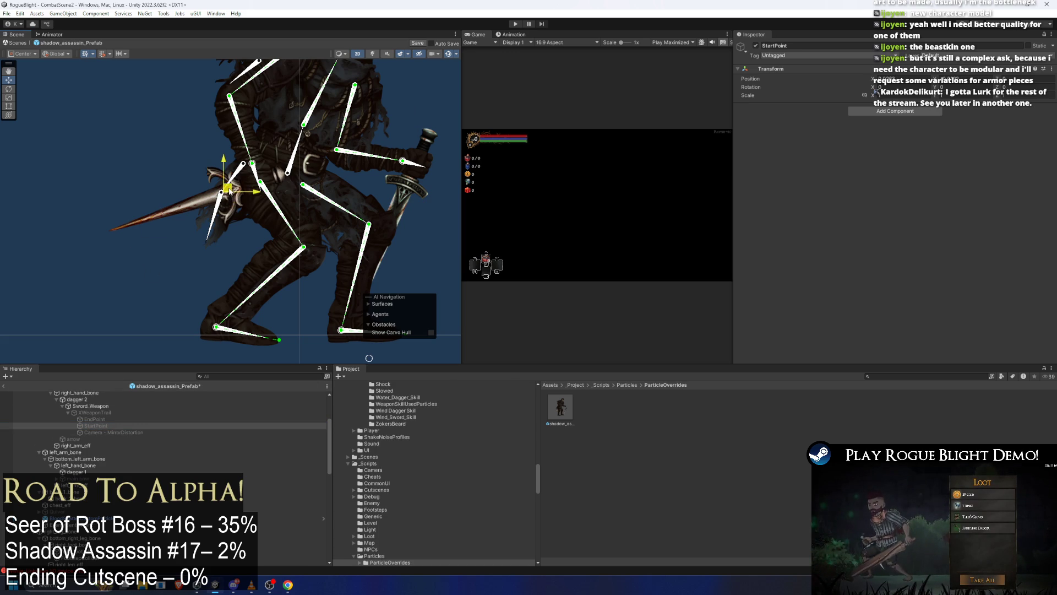
{"action": "left_click", "coordinate": [97, 418]}
{"action": "mouse_move", "coordinate": [417, 120]}
{"action": "left_mouse_down"}
{"action": "mouse_move", "coordinate": [111, 193]}
{"action": "mouse_move", "coordinate": [115, 228]}
{"action": "left_mouse_up"}
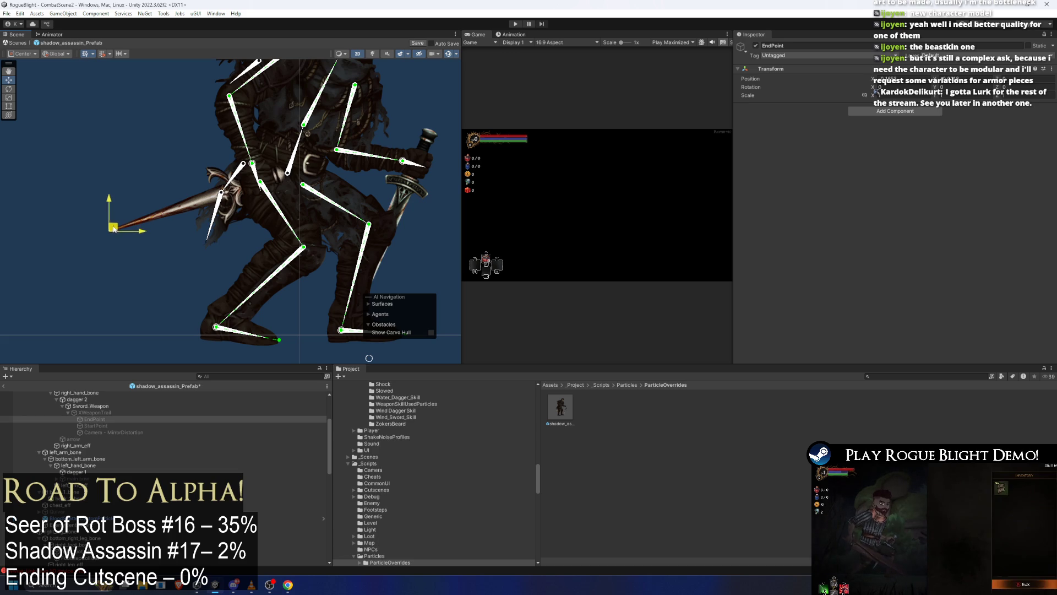
{"action": "scroll", "coordinate": [114, 229], "scroll_direction": "up", "scroll_amount": 5}
{"action": "mouse_move", "coordinate": [110, 223]}
{"action": "left_mouse_down"}
{"action": "mouse_move", "coordinate": [107, 232]}
{"action": "mouse_move", "coordinate": [121, 211]}
{"action": "mouse_move", "coordinate": [118, 220]}
{"action": "left_mouse_up"}
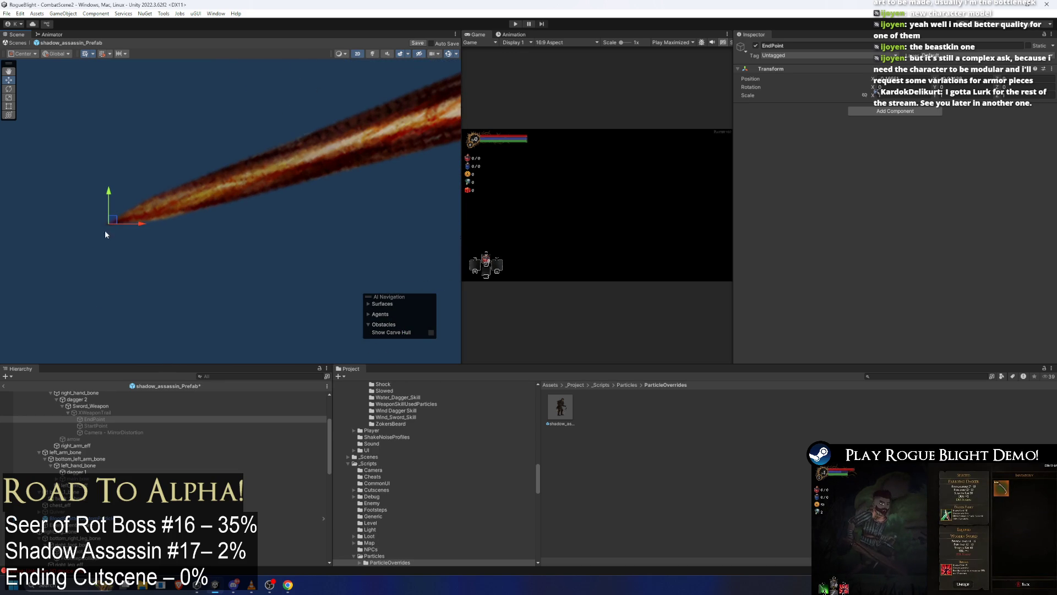
Frame StartPoint to verify its placement, then reselect the XWeaponTrail object.
{"action": "left_click", "coordinate": [96, 425]}
{"action": "key", "text": "f"}
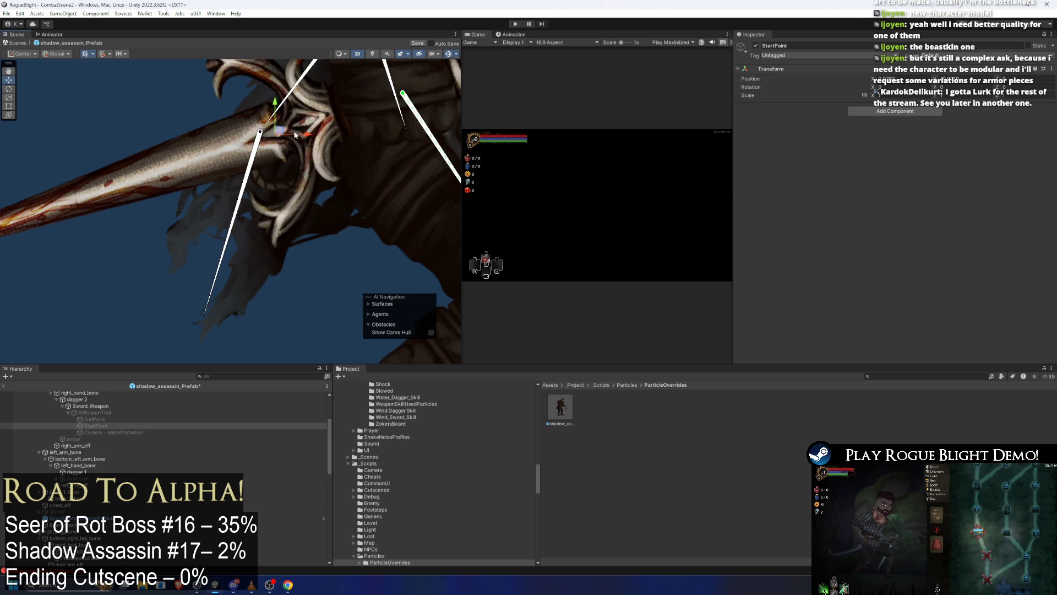
{"action": "scroll", "coordinate": [220, 248], "scroll_direction": "down", "scroll_amount": 3}
{"action": "left_click", "coordinate": [96, 413]}
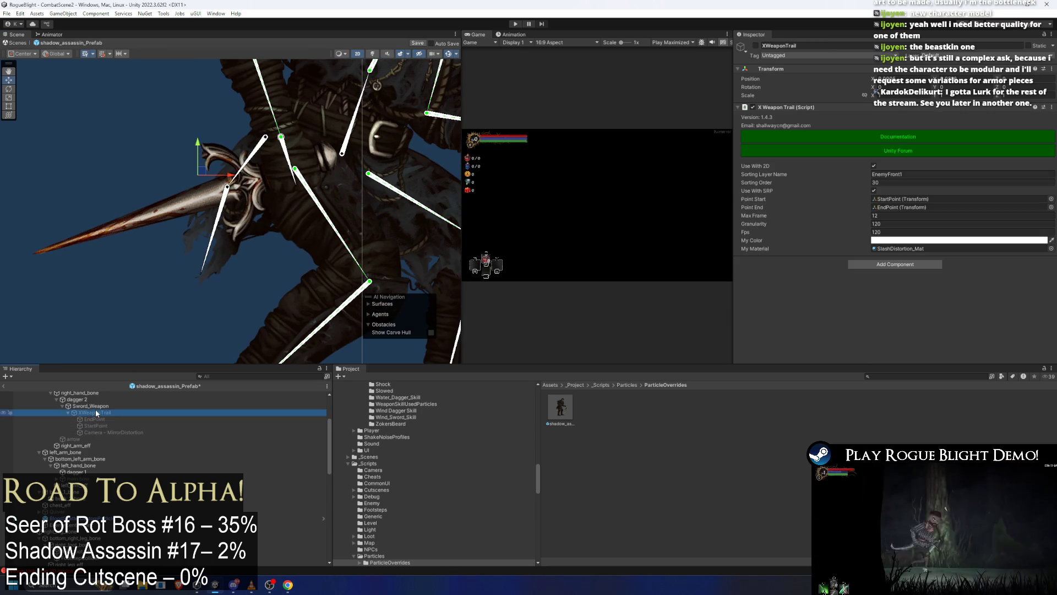
Rename the Sword_Weapon object to ParryingDagger_Weapon.
{"action": "left_click", "coordinate": [94, 408]}
{"action": "key", "text": "Left"}
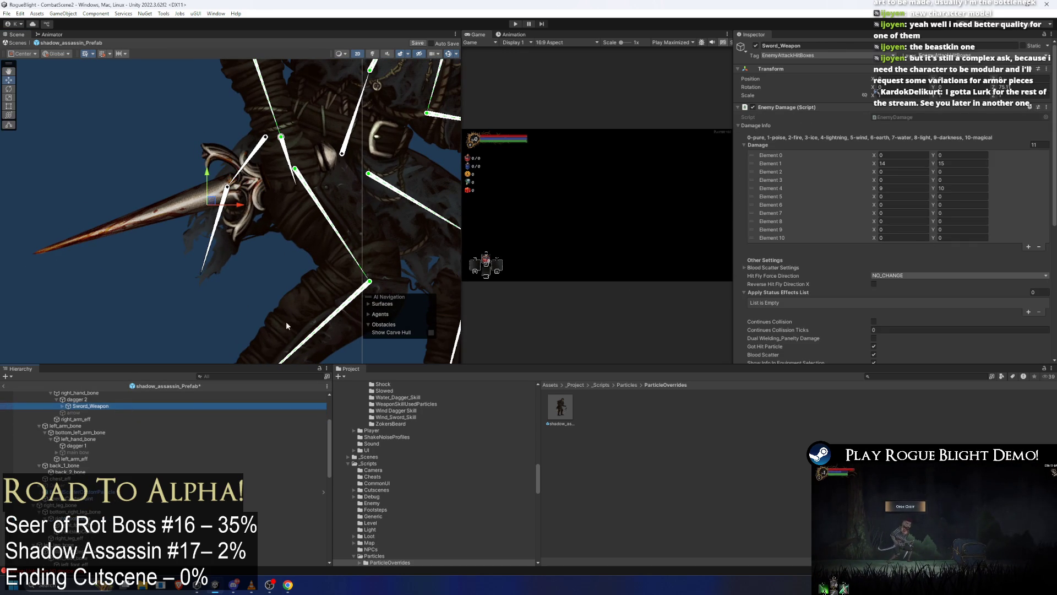
{"action": "scroll", "coordinate": [165, 429], "scroll_direction": "up", "scroll_amount": 2}
{"action": "right_click", "coordinate": [99, 431]}
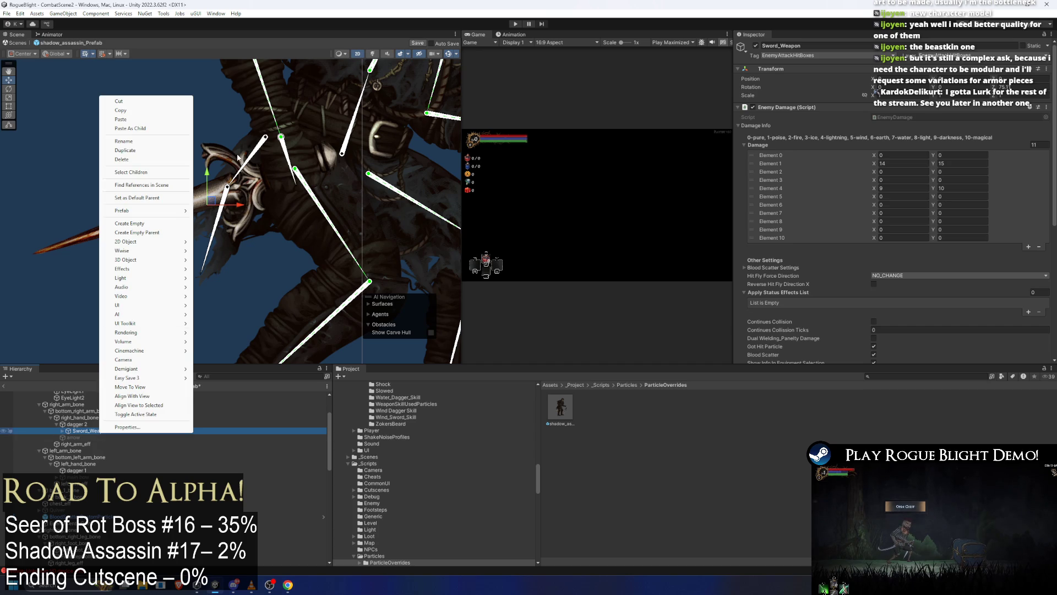
{"action": "left_click", "coordinate": [165, 142]}
{"action": "left_click", "coordinate": [98, 432]}
{"action": "type", "text": "ParryingDagger"}
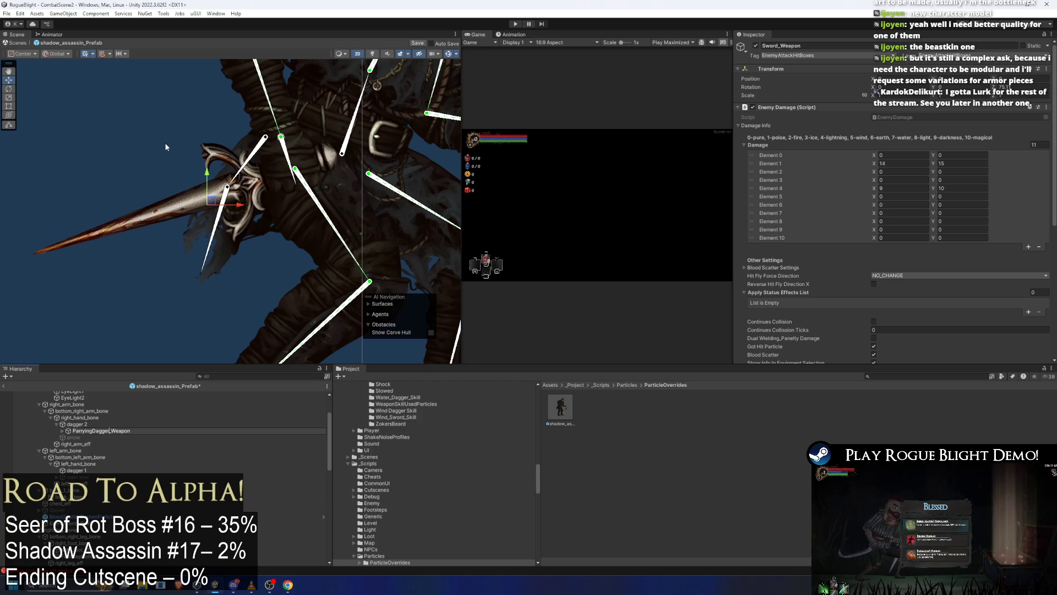
Rename dagger 2 to ParryingDagger_art, then to ParryingDagger_Sprite.
{"action": "right_click", "coordinate": [76, 418]}
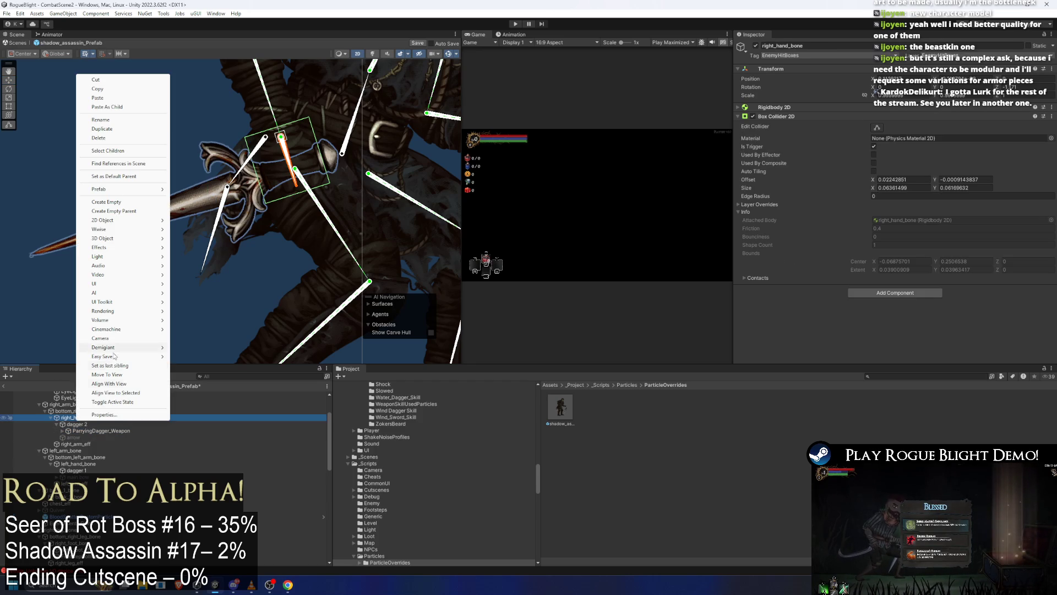
{"action": "right_click", "coordinate": [81, 425]}
{"action": "left_click", "coordinate": [121, 126]}
{"action": "type", "text": "P"}
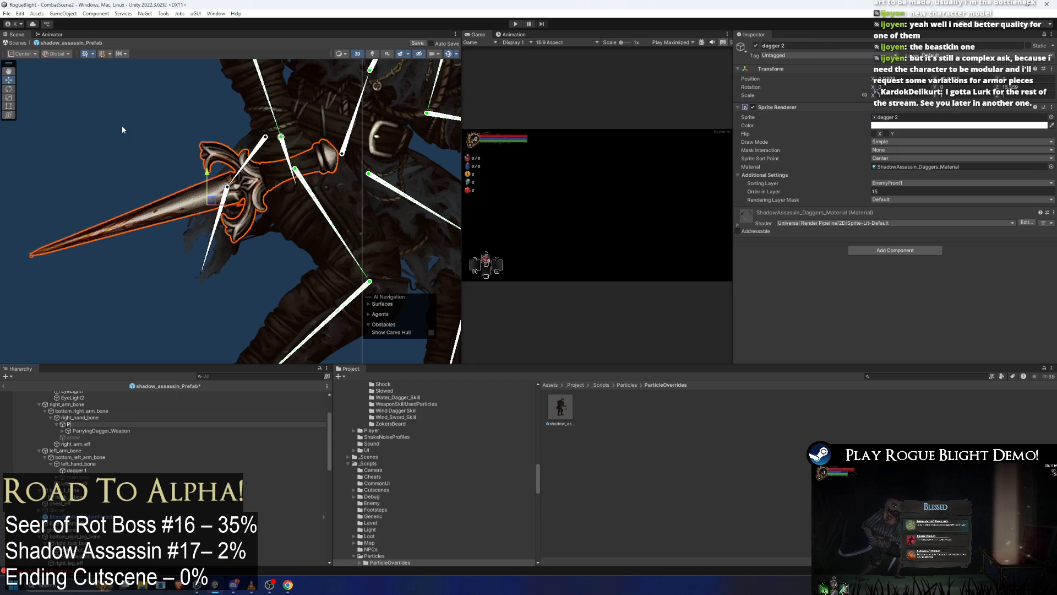
{"action": "type", "text": "ger_art"}
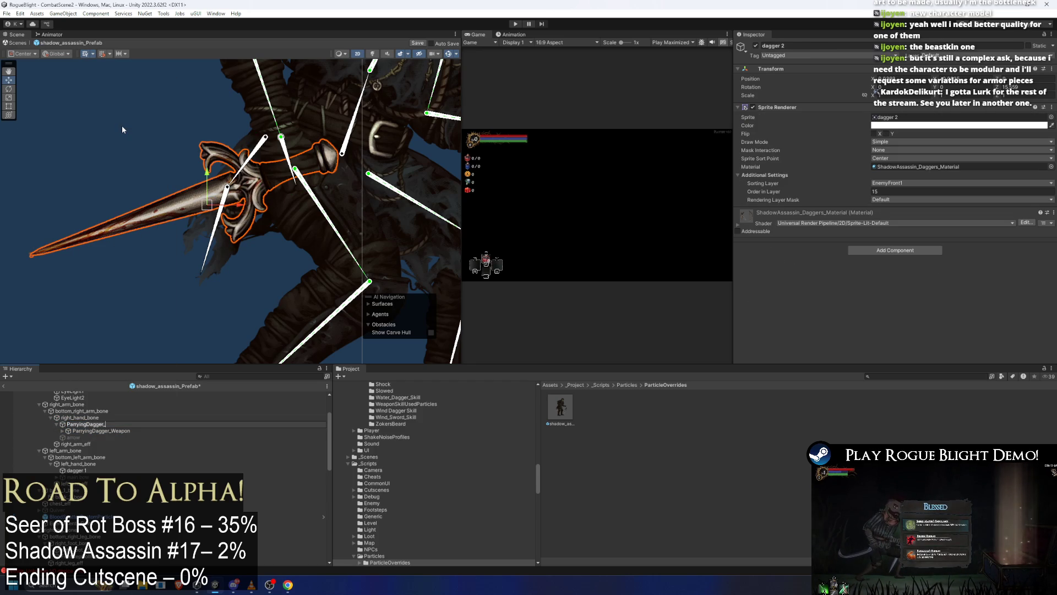
{"action": "key", "text": "Return"}
{"action": "right_click", "coordinate": [121, 426]}
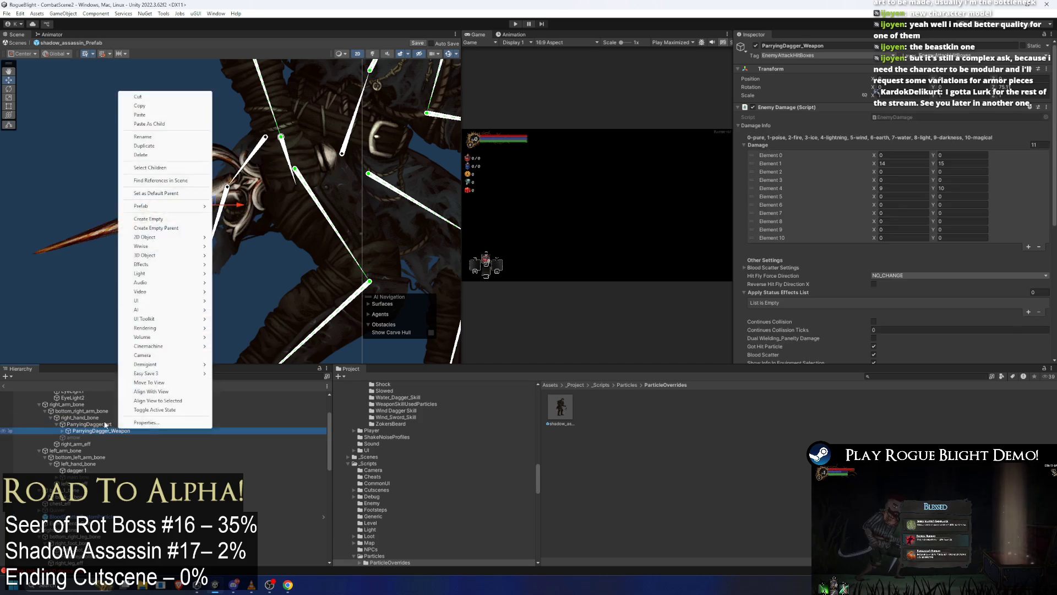
{"action": "left_click", "coordinate": [142, 121]}
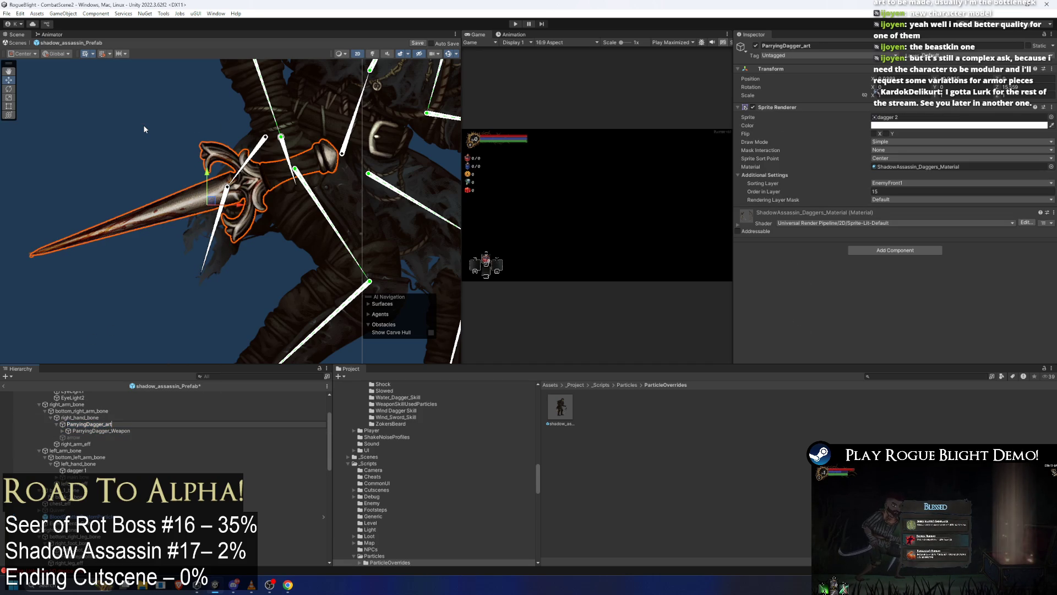
{"action": "type", "text": "rite"}
{"action": "key", "text": "Return"}
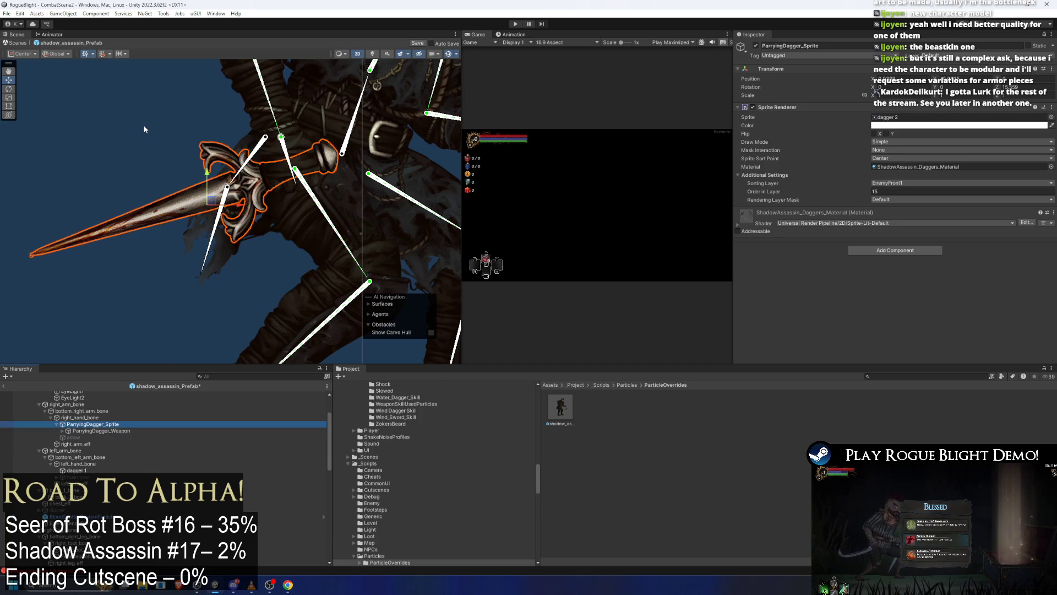
Copy the ParryingDagger_Weapon object.
{"action": "right_click", "coordinate": [117, 432]}
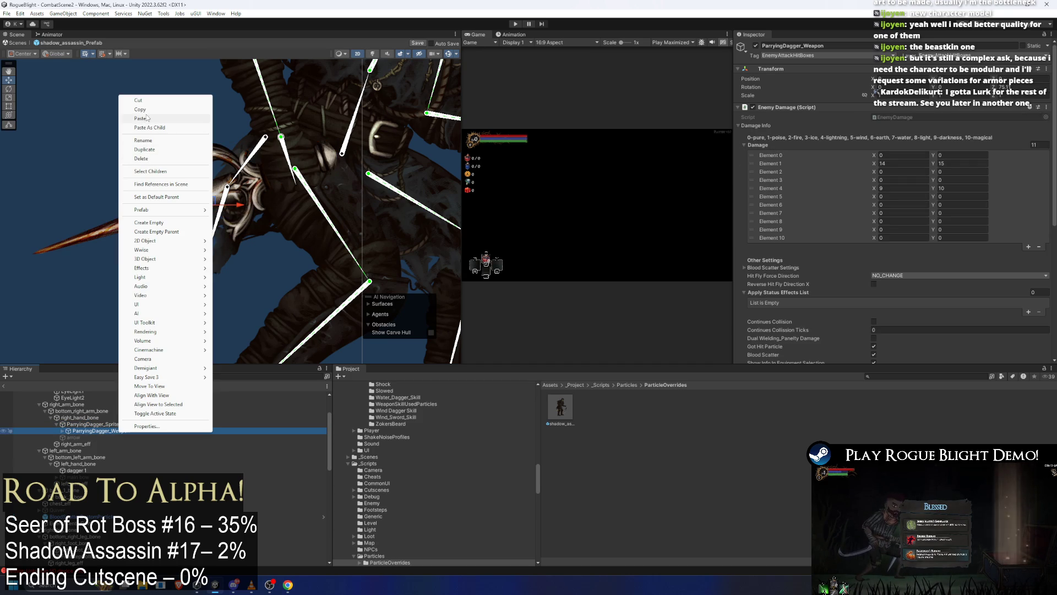
{"action": "left_click", "coordinate": [147, 118]}
{"action": "scroll", "coordinate": [312, 188], "scroll_direction": "up", "scroll_amount": 3}
Paste the weapon object under dagger 1 and rename dagger 1 to IronDagger_Sprite.
{"action": "left_click", "coordinate": [313, 190]}
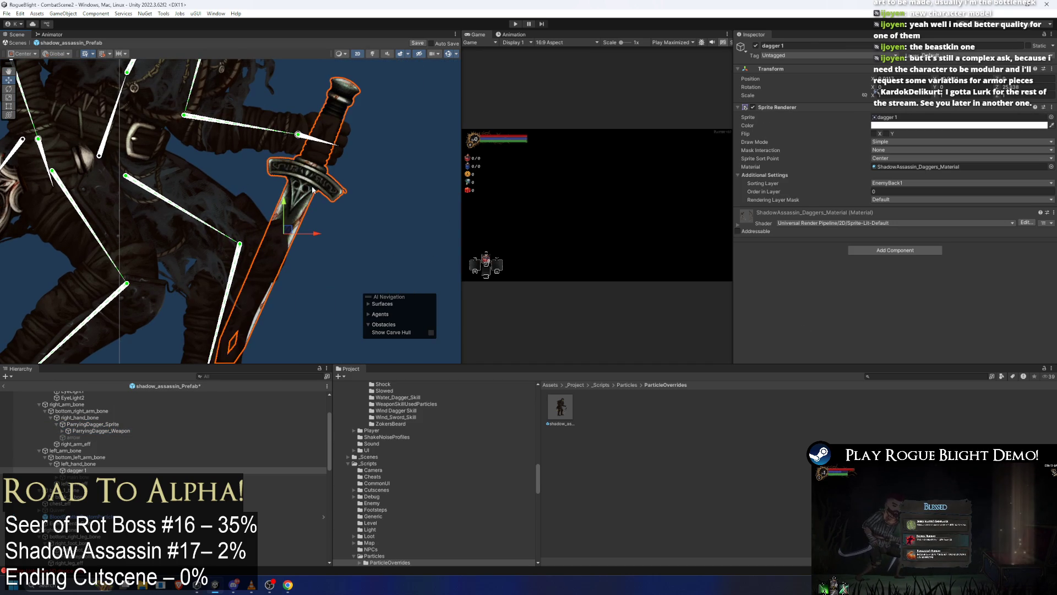
{"action": "right_click", "coordinate": [95, 472]}
{"action": "left_click", "coordinate": [113, 159]}
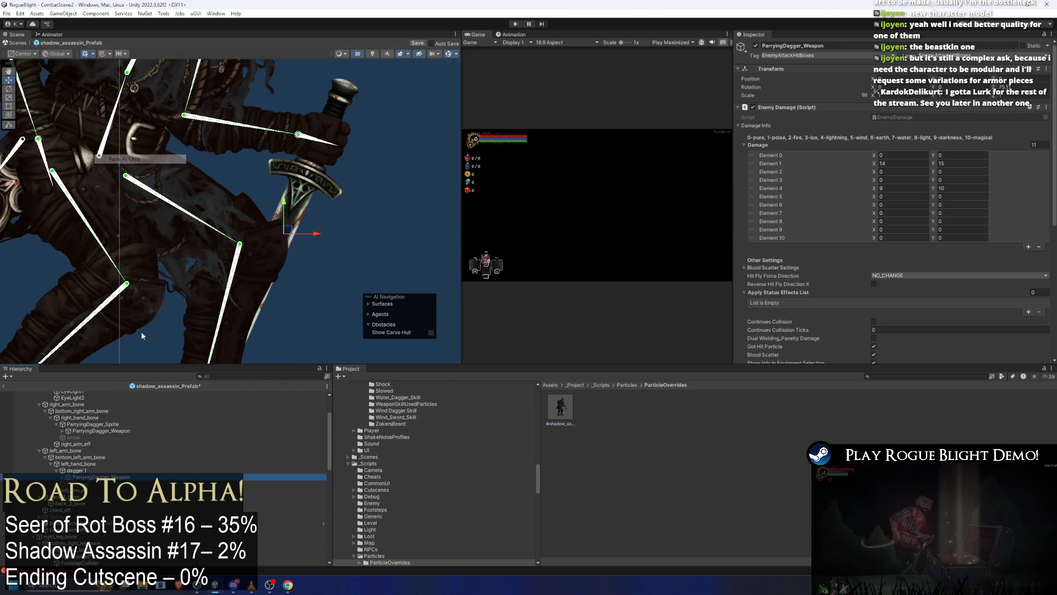
{"action": "right_click", "coordinate": [77, 471]}
{"action": "left_click", "coordinate": [110, 172]}
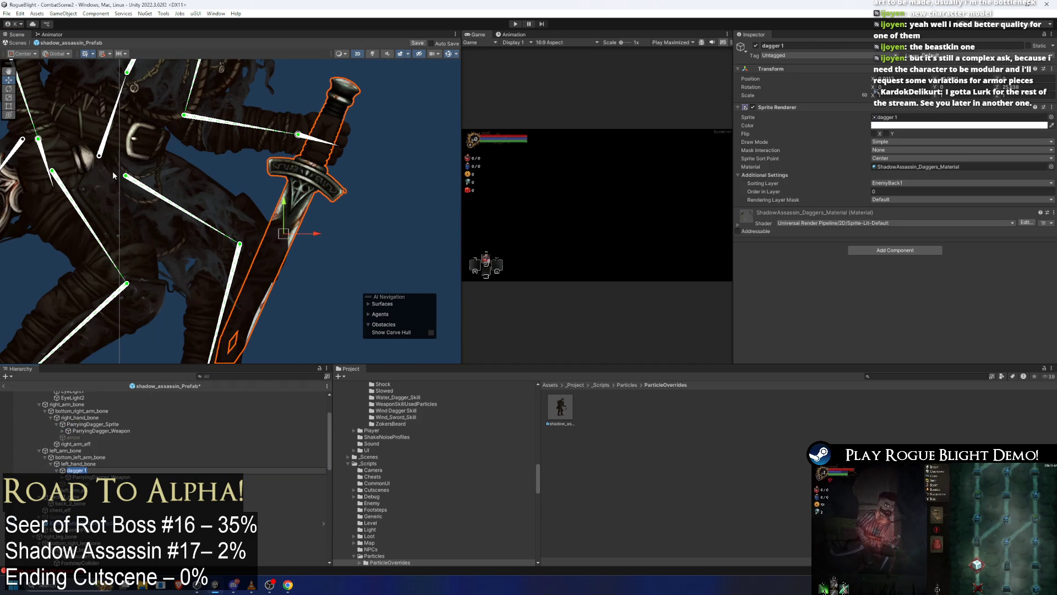
{"action": "type", "text": "ite"}
{"action": "key", "text": "Return"}
Rename the pasted weapon copy to IronDagger_Weapon.
{"action": "left_click", "coordinate": [108, 476]}
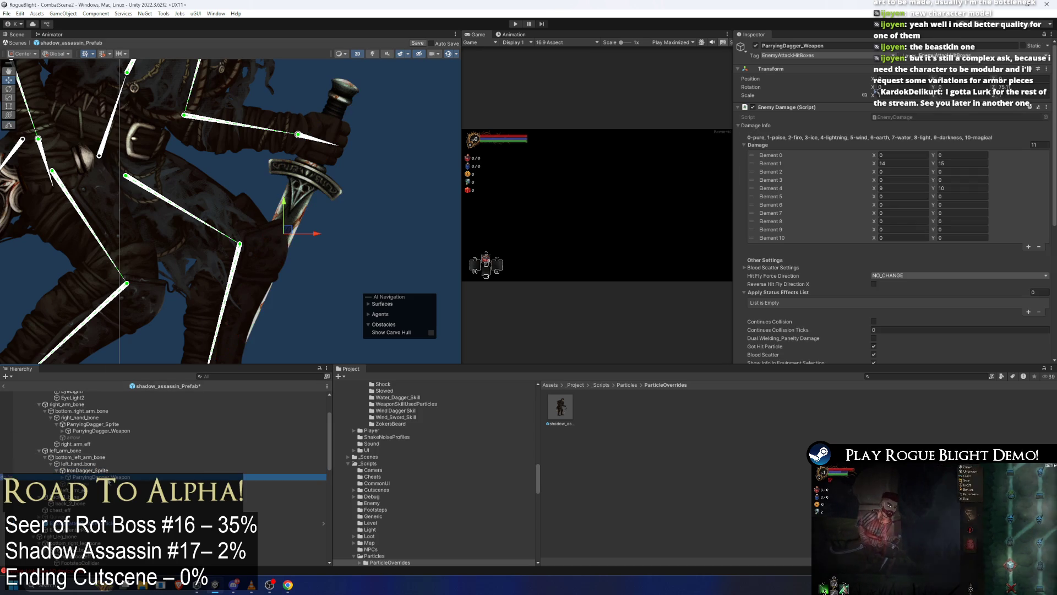
{"action": "right_click", "coordinate": [108, 477]}
{"action": "left_click", "coordinate": [153, 187]}
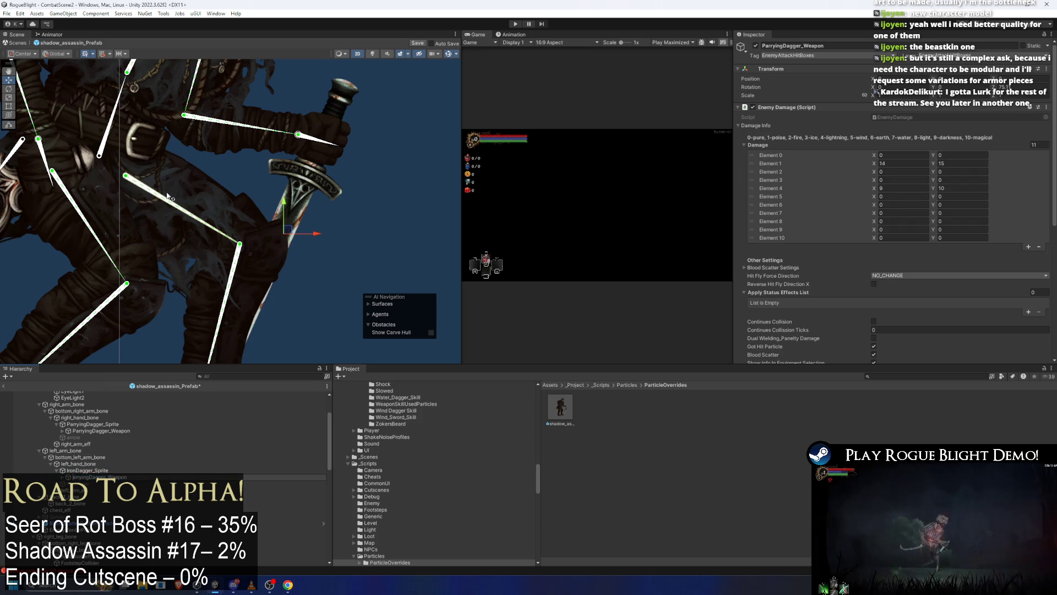
{"action": "key", "text": "Delete"}
{"action": "key", "text": "Delete"}
{"action": "key", "text": "Delete"}
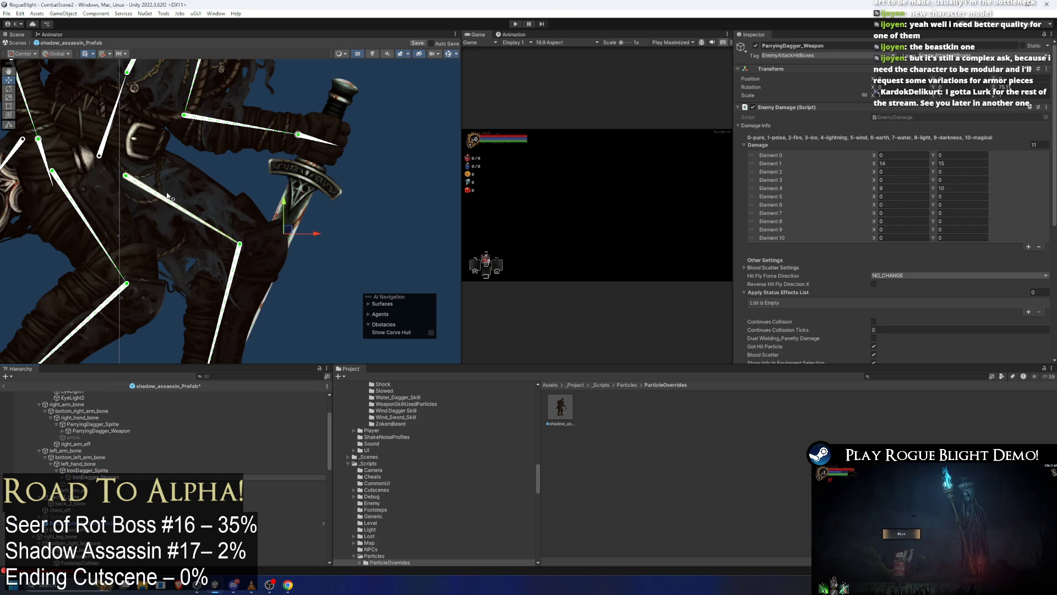
{"action": "key", "text": "Return"}
Rotate the weapon's collider to the blade and widen its collision box along it.
{"action": "scroll", "coordinate": [899, 205], "scroll_direction": "down", "scroll_amount": 10}
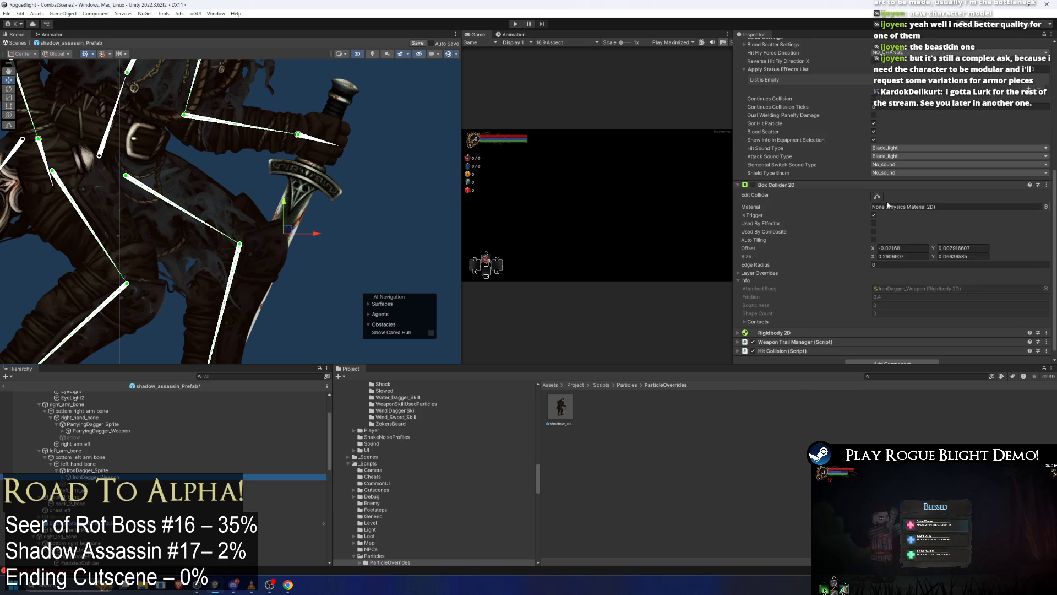
{"action": "scroll", "coordinate": [950, 107], "scroll_direction": "up", "scroll_amount": 10}
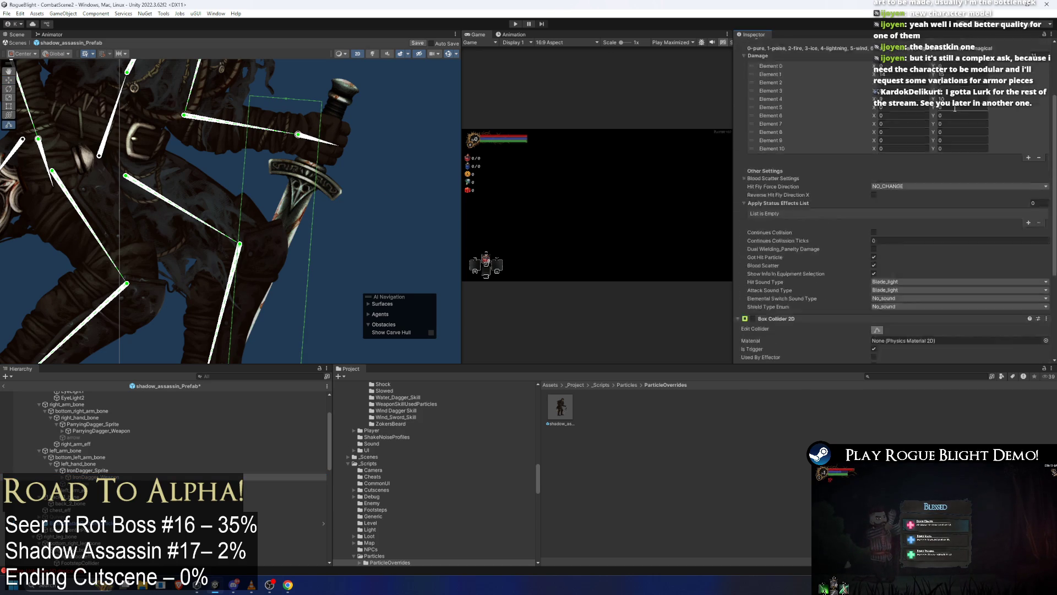
{"action": "left_click_drag", "start_coordinate": [881, 82], "coordinate": [735, 81]}
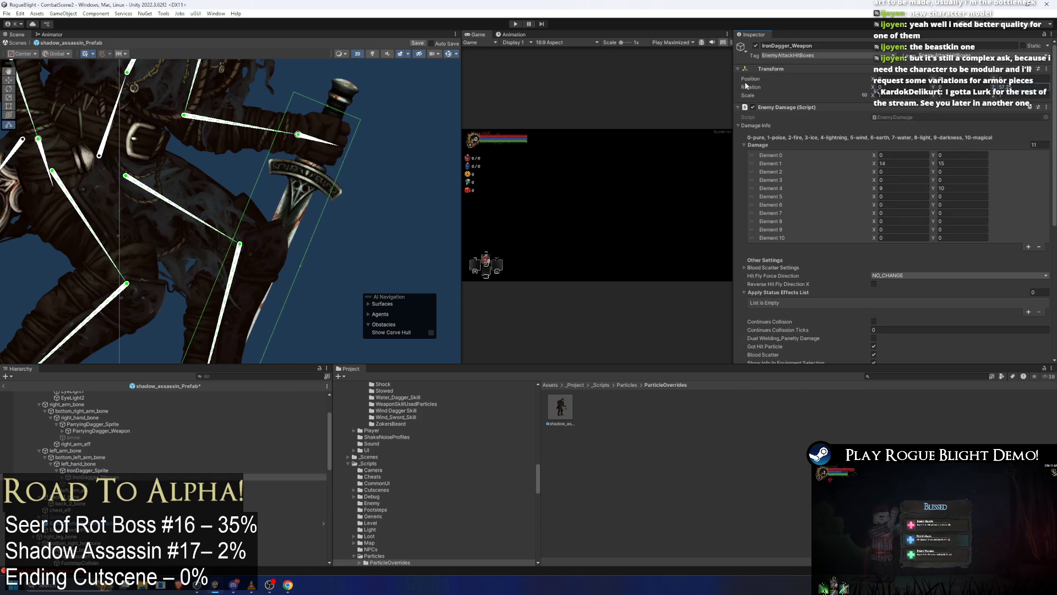
{"action": "left_click", "coordinate": [98, 476]}
{"action": "key", "text": "w"}
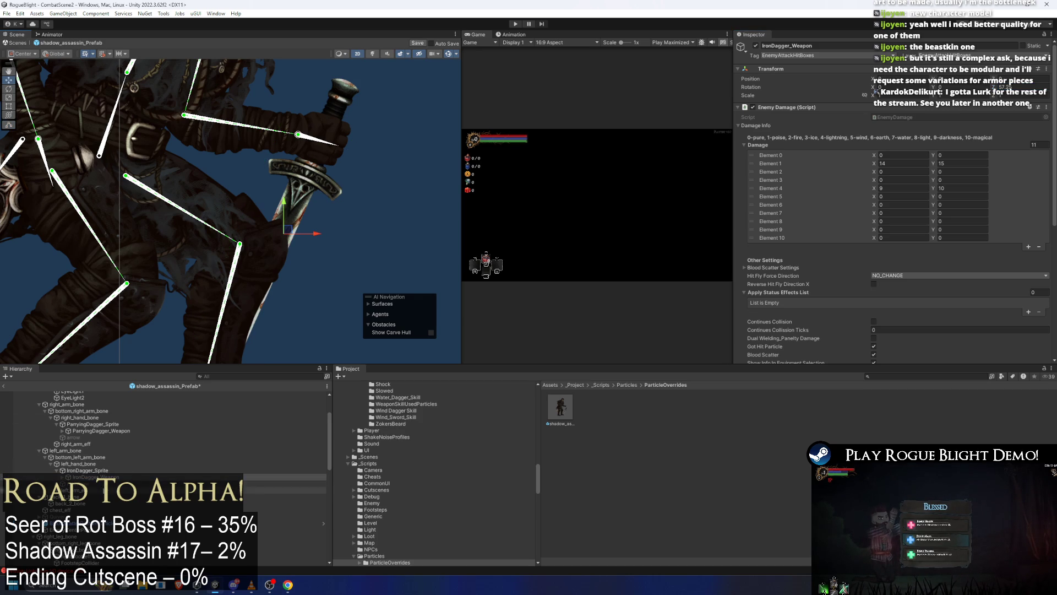
{"action": "scroll", "coordinate": [865, 247], "scroll_direction": "down", "scroll_amount": 5}
{"action": "left_click", "coordinate": [879, 241]}
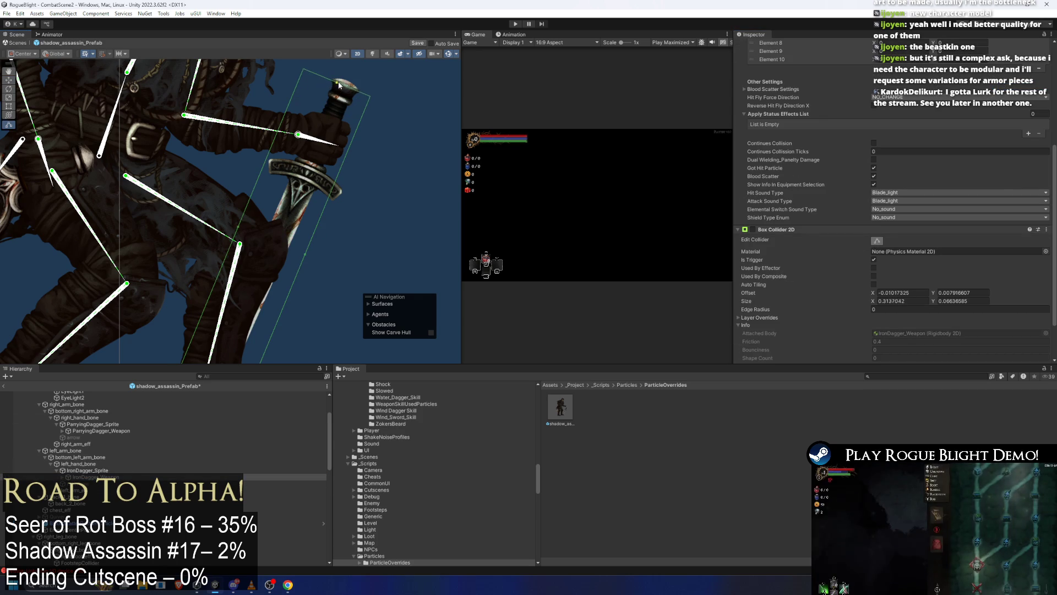
{"action": "left_click_drag", "start_coordinate": [326, 101], "coordinate": [330, 88]}
Scrub the animation timeline to frame 26, then back to frame 7.
{"action": "left_click_drag", "start_coordinate": [278, 272], "coordinate": [202, 240]}
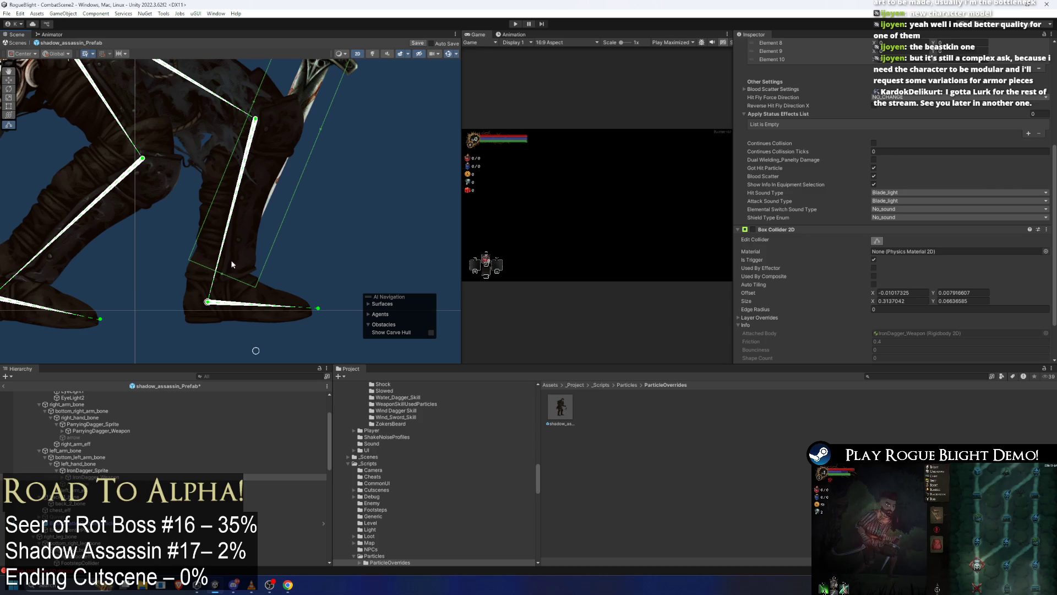
{"action": "left_click", "coordinate": [511, 34]}
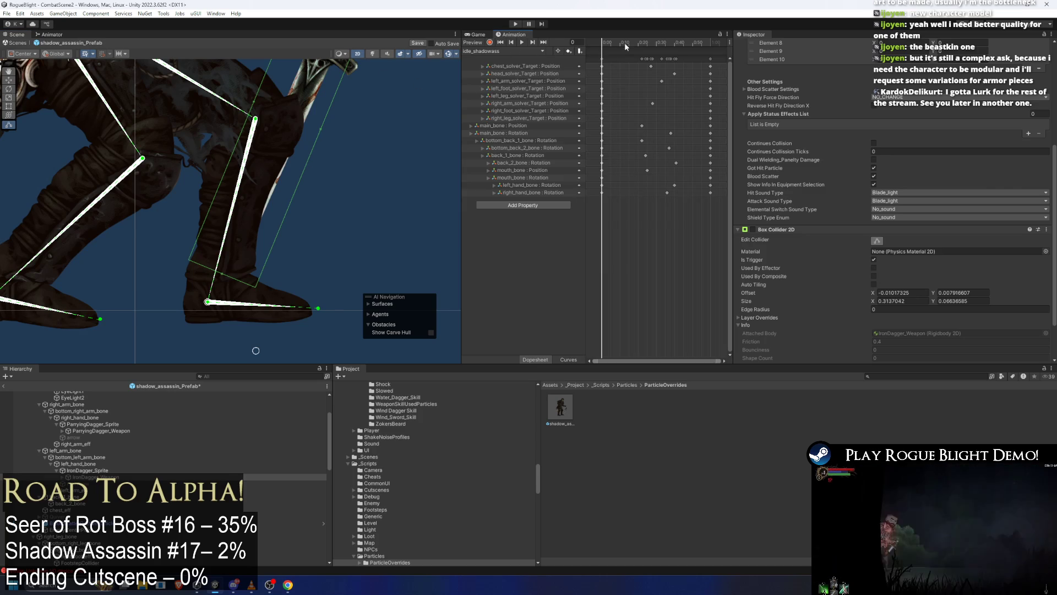
{"action": "left_click", "coordinate": [651, 41]}
{"action": "mouse_move", "coordinate": [650, 35]}
{"action": "left_mouse_down"}
{"action": "mouse_move", "coordinate": [673, 41]}
{"action": "mouse_move", "coordinate": [614, 52]}
{"action": "left_mouse_up"}
Nudge IronDagger_Weapon slightly up-left to align the dagger with the hand.
{"action": "left_click", "coordinate": [142, 279]}
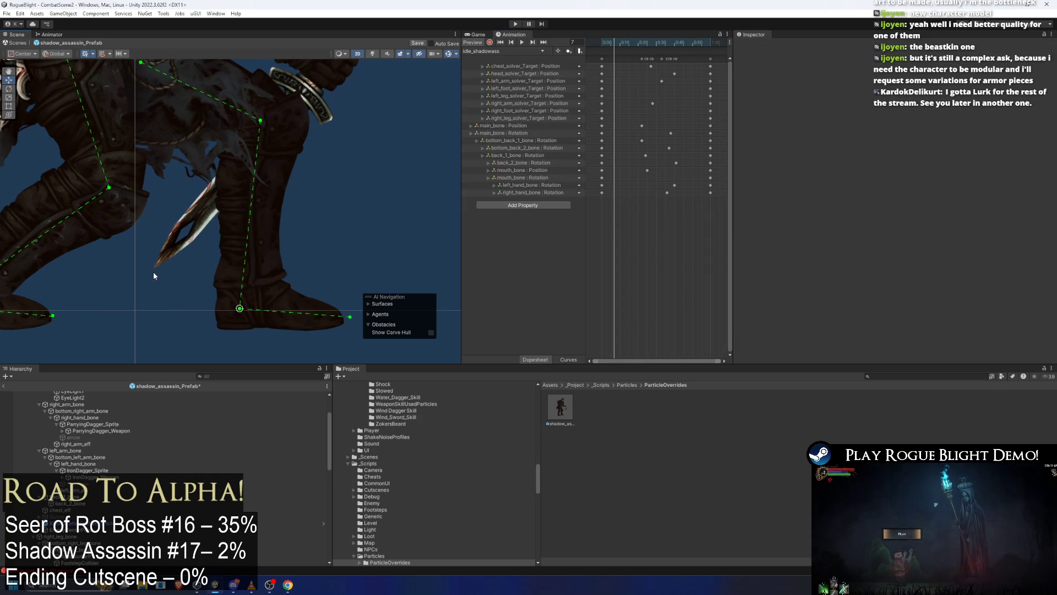
{"action": "left_click", "coordinate": [150, 274]}
{"action": "mouse_move", "coordinate": [231, 144]}
{"action": "left_mouse_down"}
{"action": "mouse_move", "coordinate": [229, 188]}
{"action": "mouse_move", "coordinate": [232, 171]}
{"action": "left_mouse_up"}
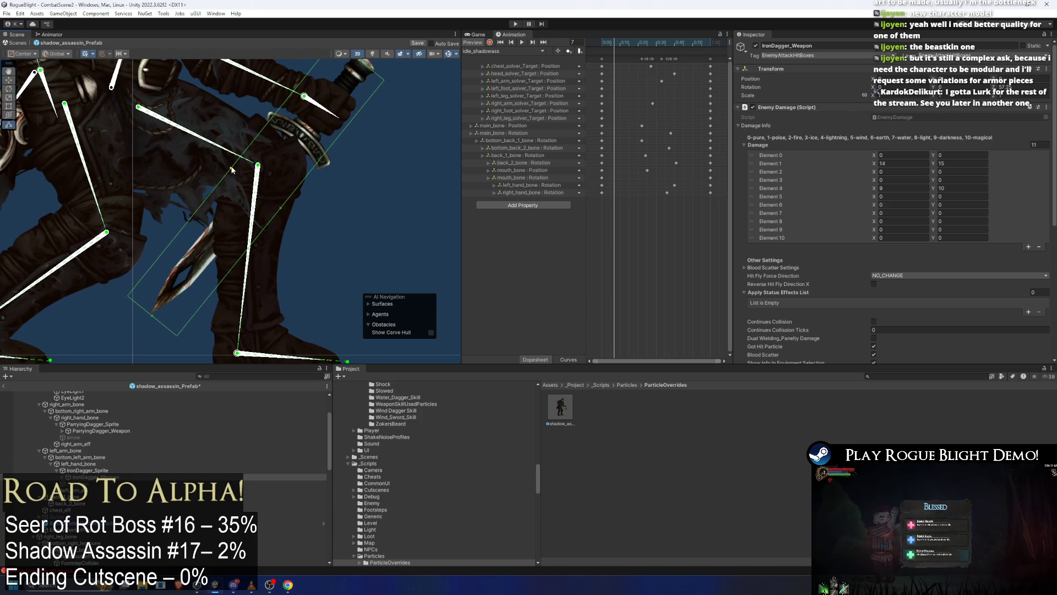
{"action": "left_click_drag", "start_coordinate": [284, 206], "coordinate": [232, 173]}
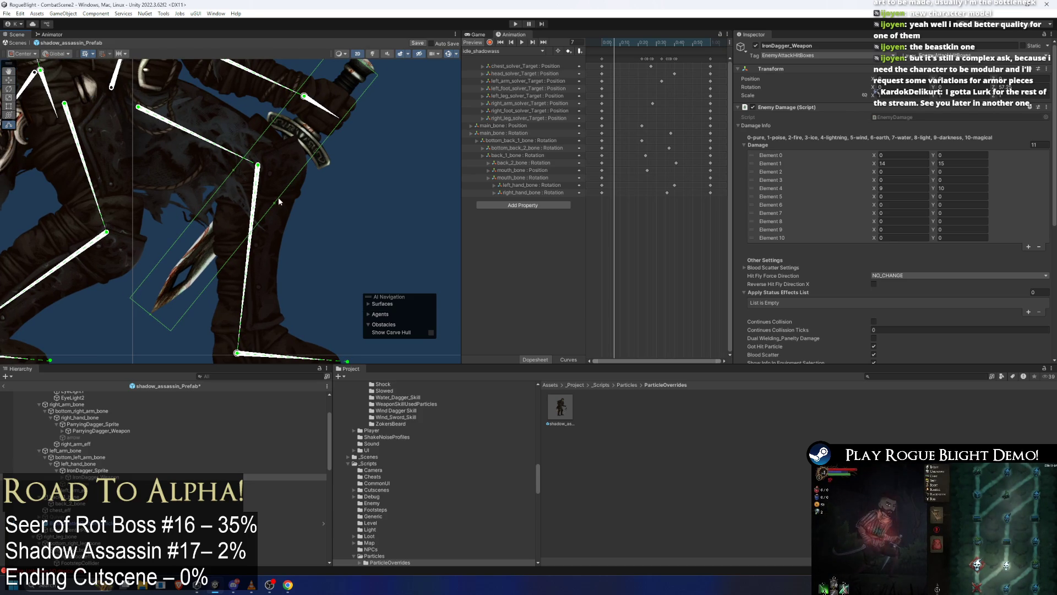
{"action": "left_click_drag", "start_coordinate": [274, 205], "coordinate": [272, 203]}
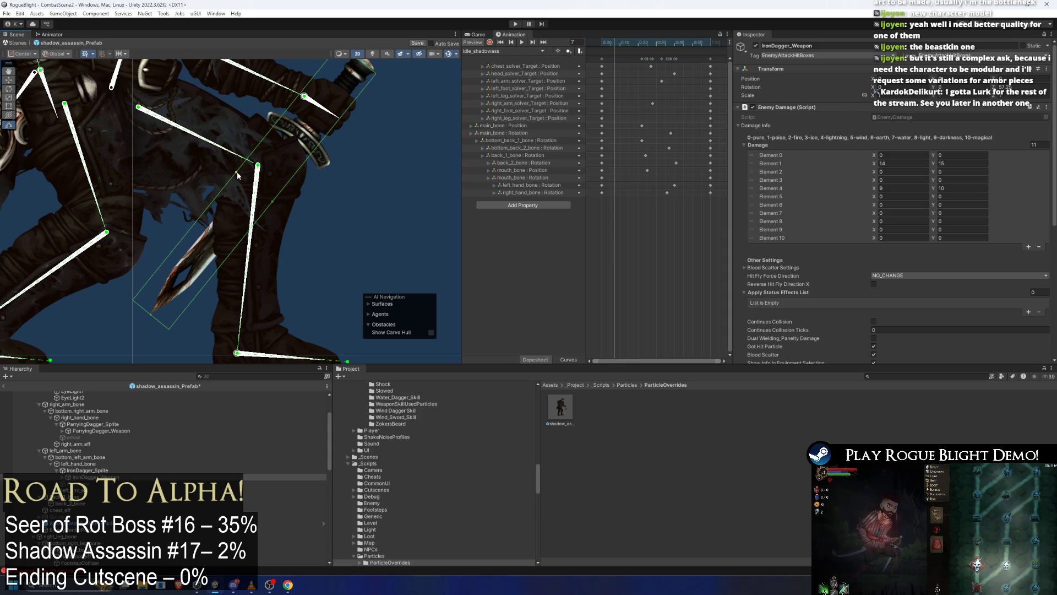
{"action": "key", "text": "e"}
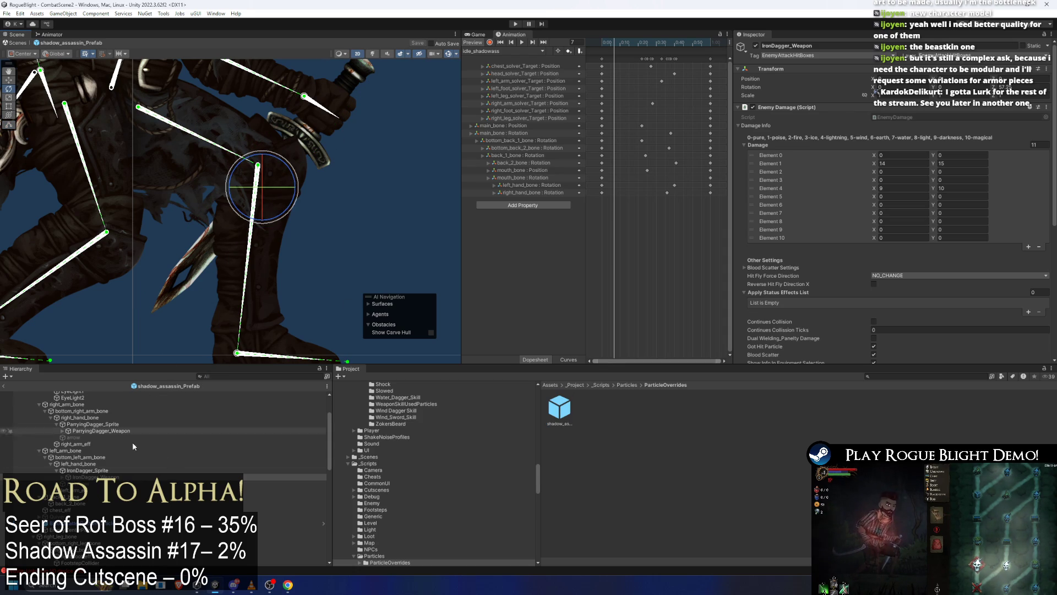
{"action": "left_click", "coordinate": [89, 471]}
Locate the referenced XWeaponTrail and inspect its EndPoint and StartPoint children.
{"action": "scroll", "coordinate": [746, 200], "scroll_direction": "down", "scroll_amount": 5}
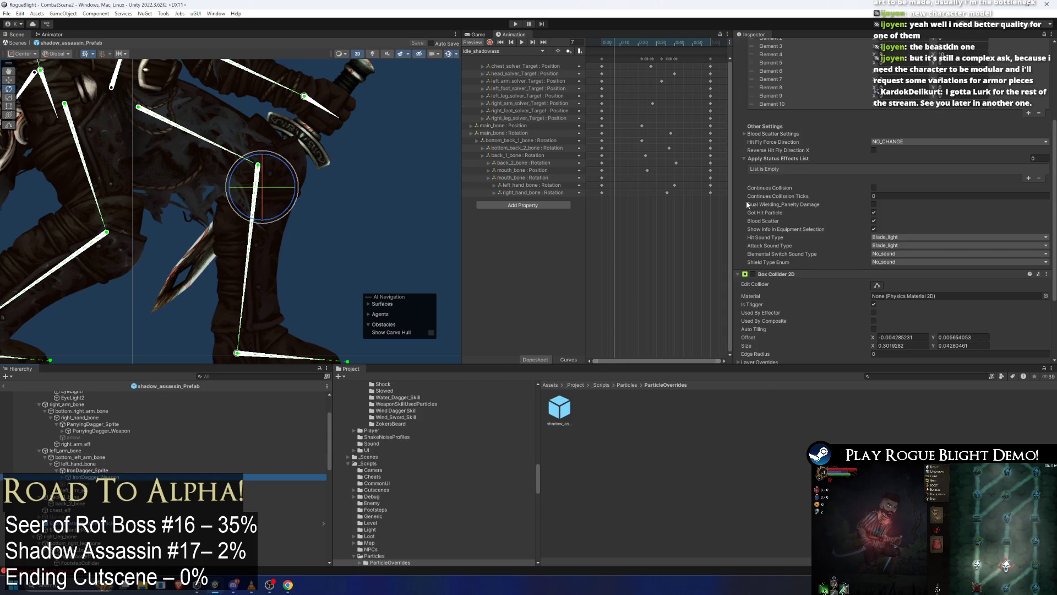
{"action": "scroll", "coordinate": [910, 263], "scroll_direction": "up", "scroll_amount": 3}
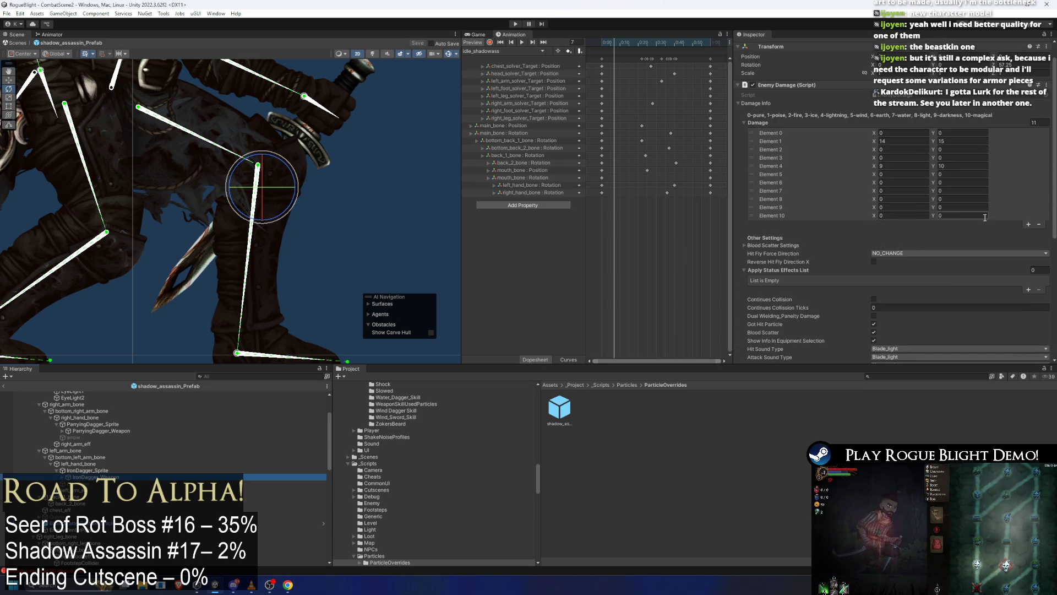
{"action": "scroll", "coordinate": [963, 181], "scroll_direction": "down", "scroll_amount": 2}
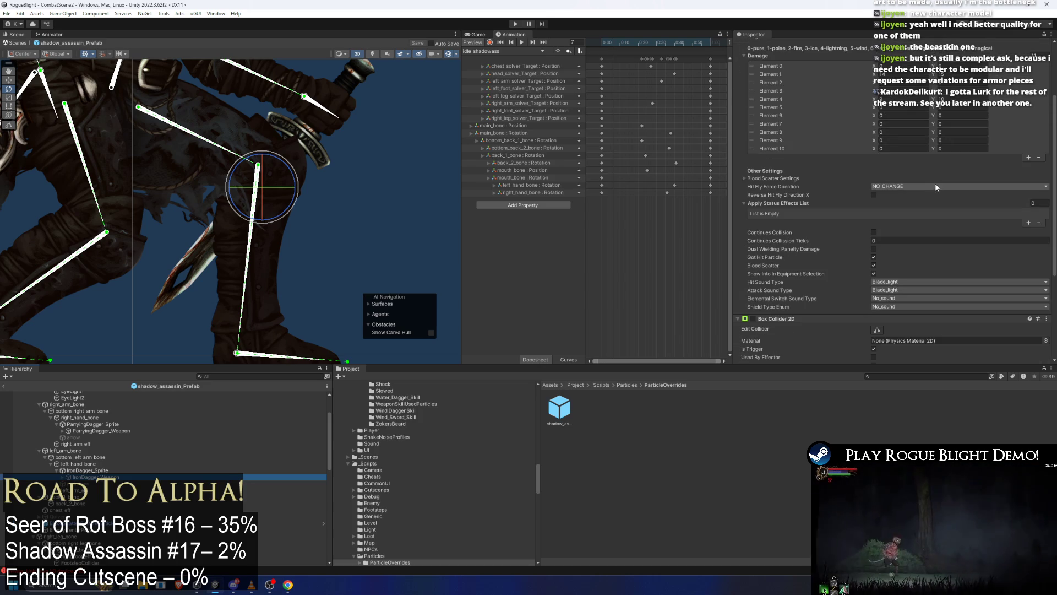
{"action": "scroll", "coordinate": [936, 184], "scroll_direction": "down", "scroll_amount": 2}
{"action": "scroll", "coordinate": [878, 234], "scroll_direction": "down", "scroll_amount": 1}
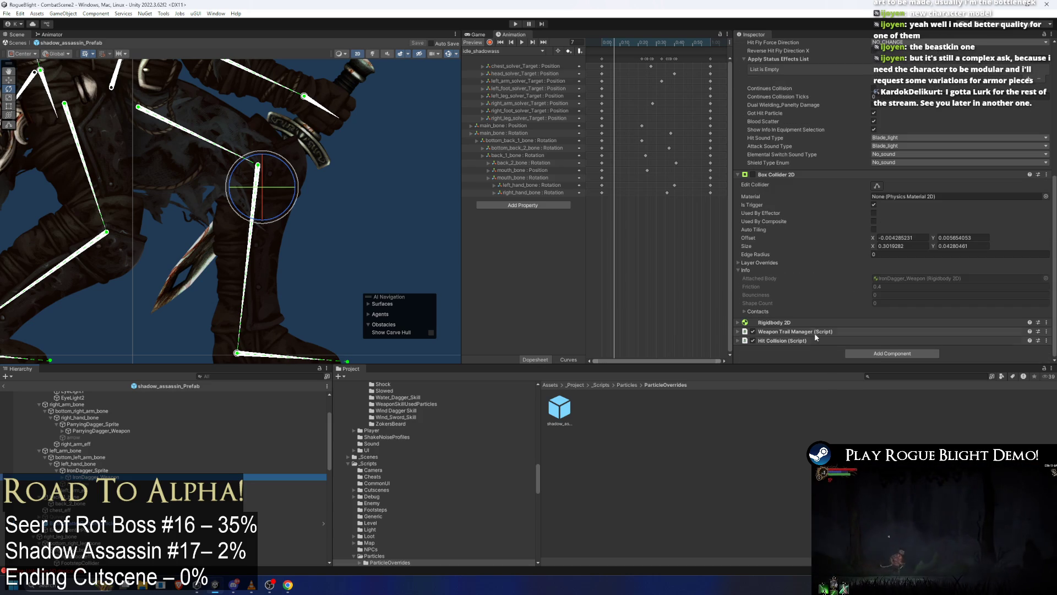
{"action": "left_click", "coordinate": [896, 350]}
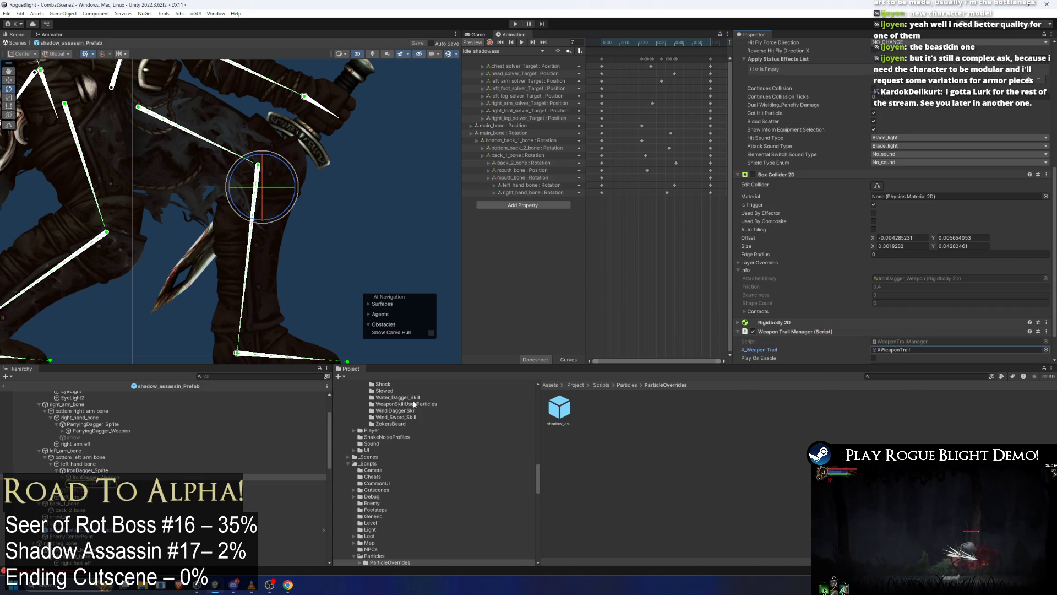
{"action": "double_click", "coordinate": [896, 350]}
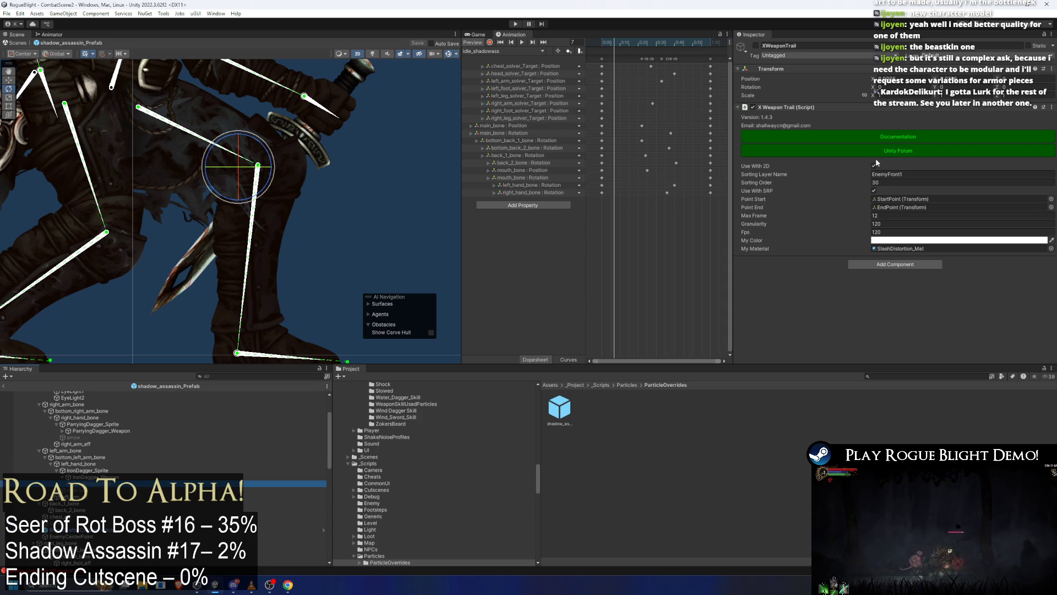
{"action": "key", "text": "Down"}
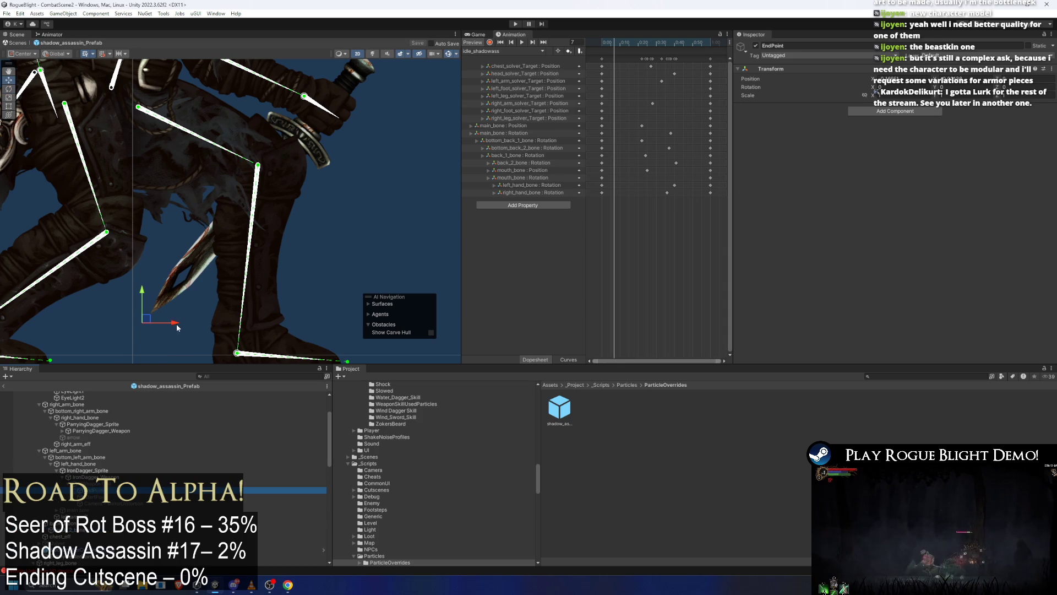
{"action": "scroll", "coordinate": [155, 315], "scroll_direction": "up", "scroll_amount": 10}
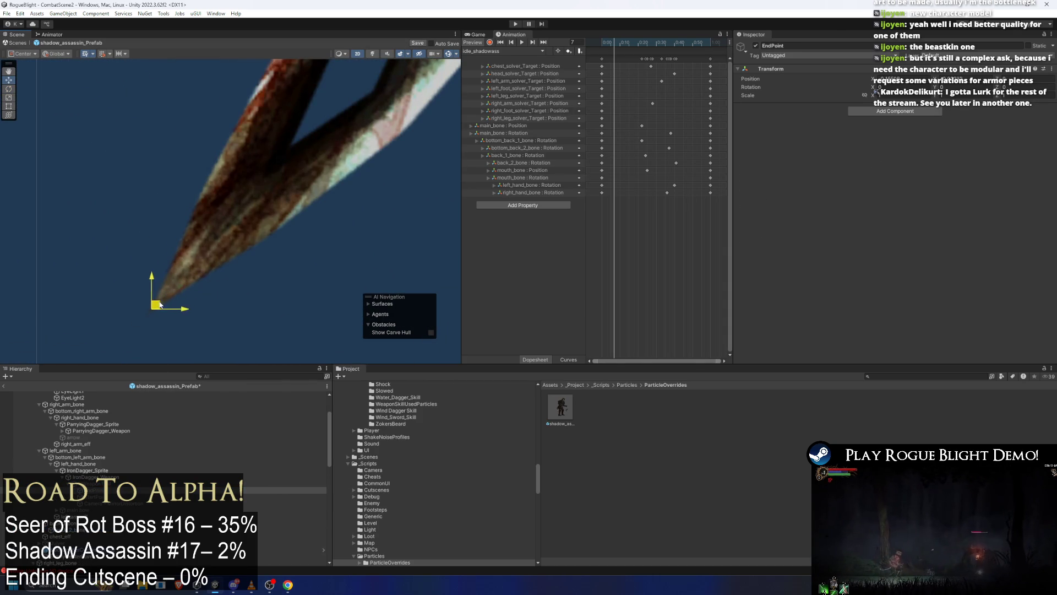
{"action": "double_click", "coordinate": [99, 496]}
Save the Shadow Assassin prefab with Ctrl+S.
{"action": "scroll", "coordinate": [237, 228], "scroll_direction": "up", "scroll_amount": 10}
{"action": "scroll", "coordinate": [234, 222], "scroll_direction": "up", "scroll_amount": 2}
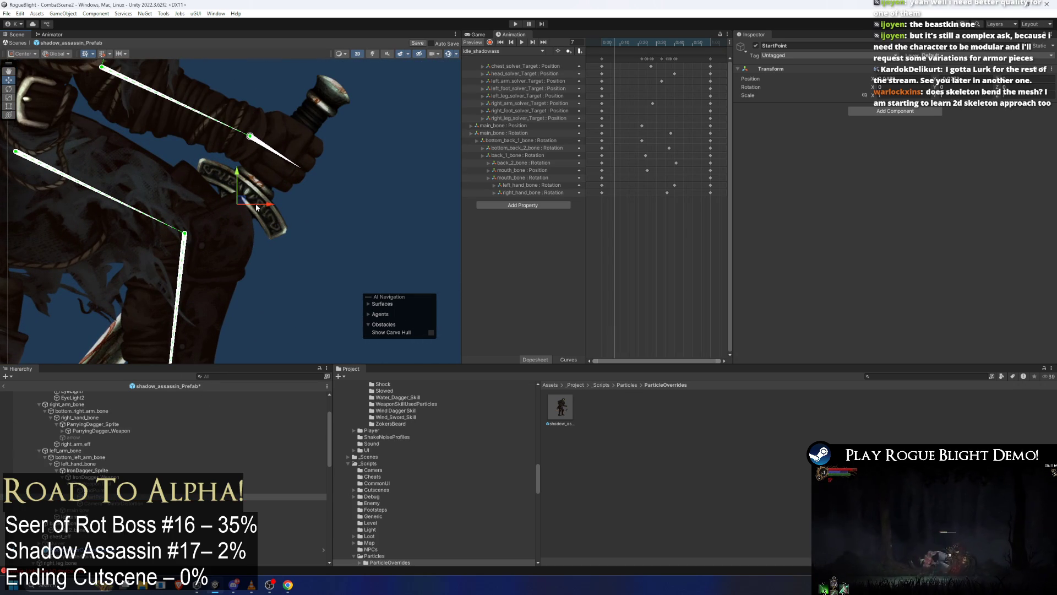
{"action": "key", "text": "ctrl+s"}
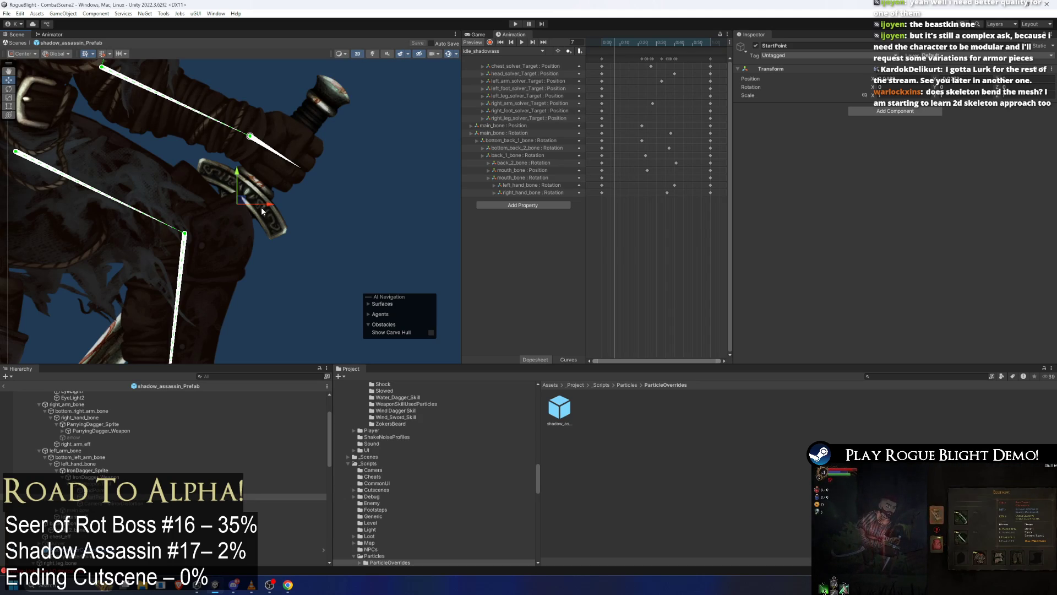
Raise the arm by dragging the hand joint.
{"action": "scroll", "coordinate": [262, 210], "scroll_direction": "down", "scroll_amount": 4}
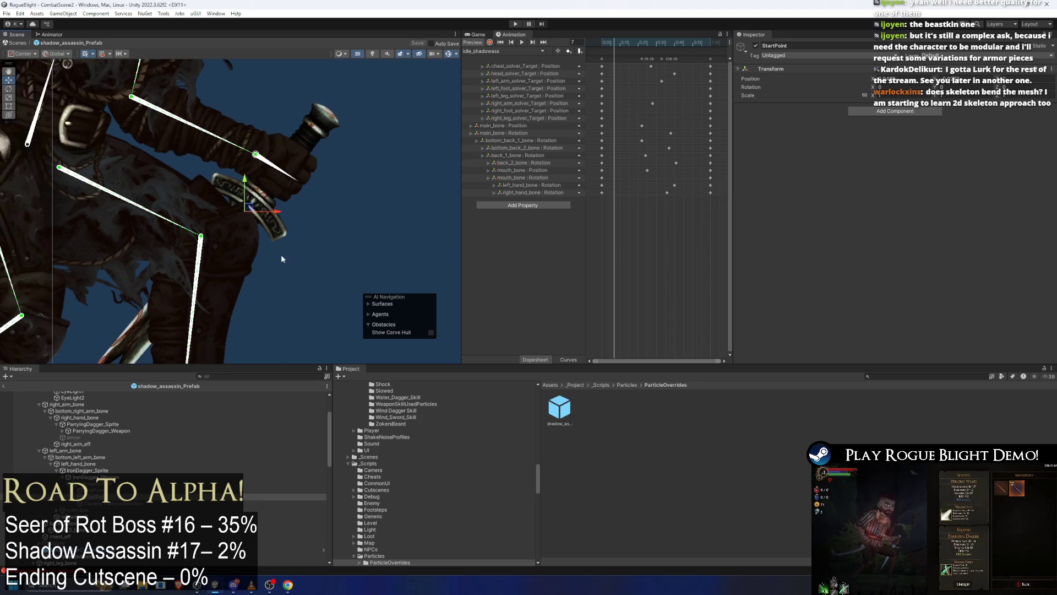
{"action": "left_click", "coordinate": [329, 188]}
{"action": "left_click_drag", "start_coordinate": [265, 195], "coordinate": [313, 164]}
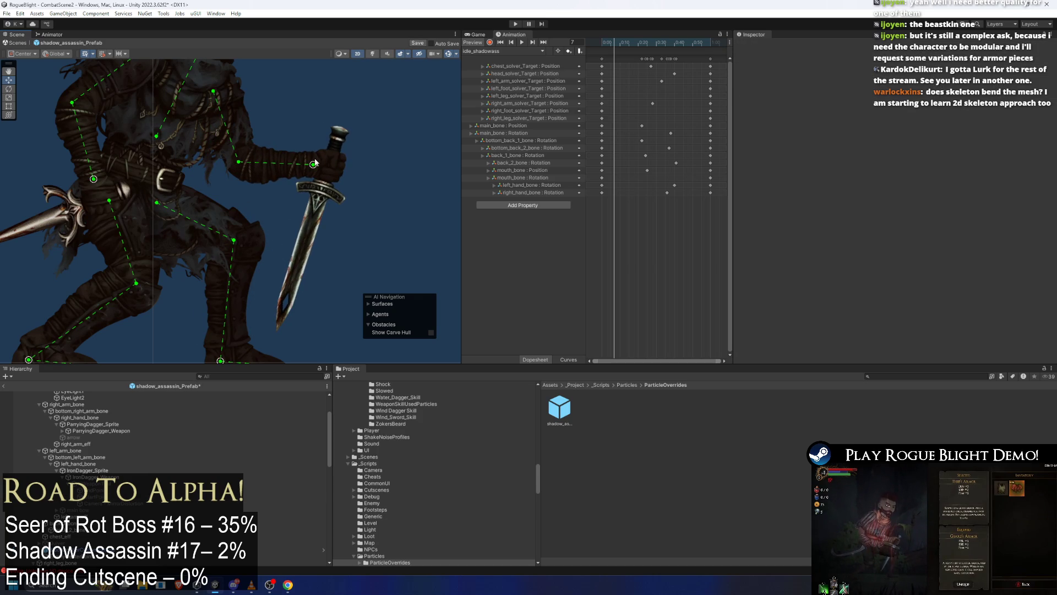
Tilt the right arm's dagger and rotate left_hand_bone to point down-right.
{"action": "scroll", "coordinate": [333, 159], "scroll_direction": "up", "scroll_amount": 5}
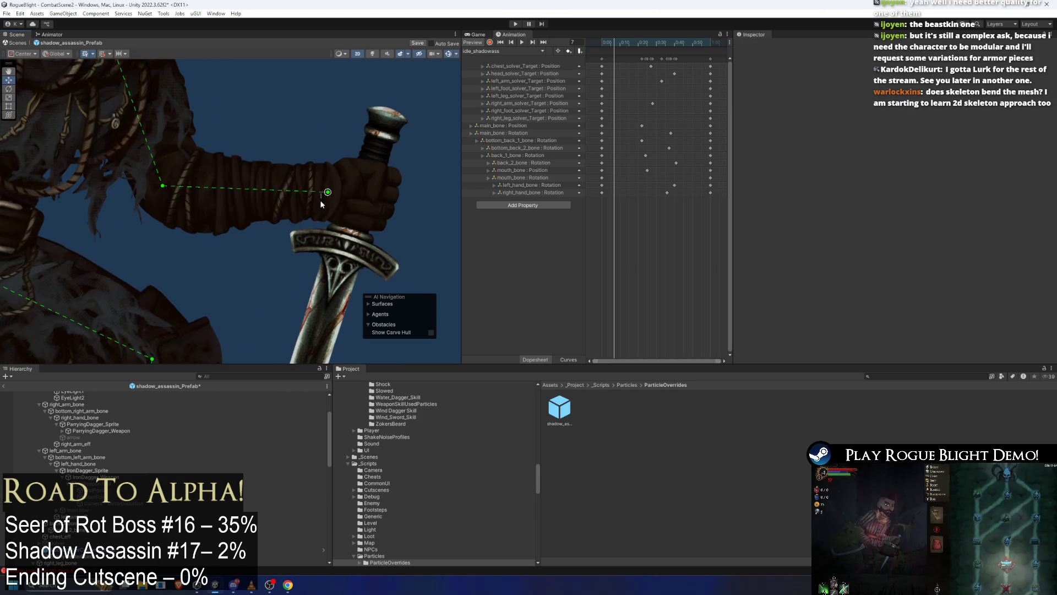
{"action": "mouse_move", "coordinate": [327, 192]}
{"action": "left_mouse_down"}
{"action": "mouse_move", "coordinate": [326, 239]}
{"action": "mouse_move", "coordinate": [332, 197]}
{"action": "left_mouse_up"}
{"action": "left_click", "coordinate": [352, 203]}
{"action": "scroll", "coordinate": [374, 217], "scroll_direction": "up", "scroll_amount": 5}
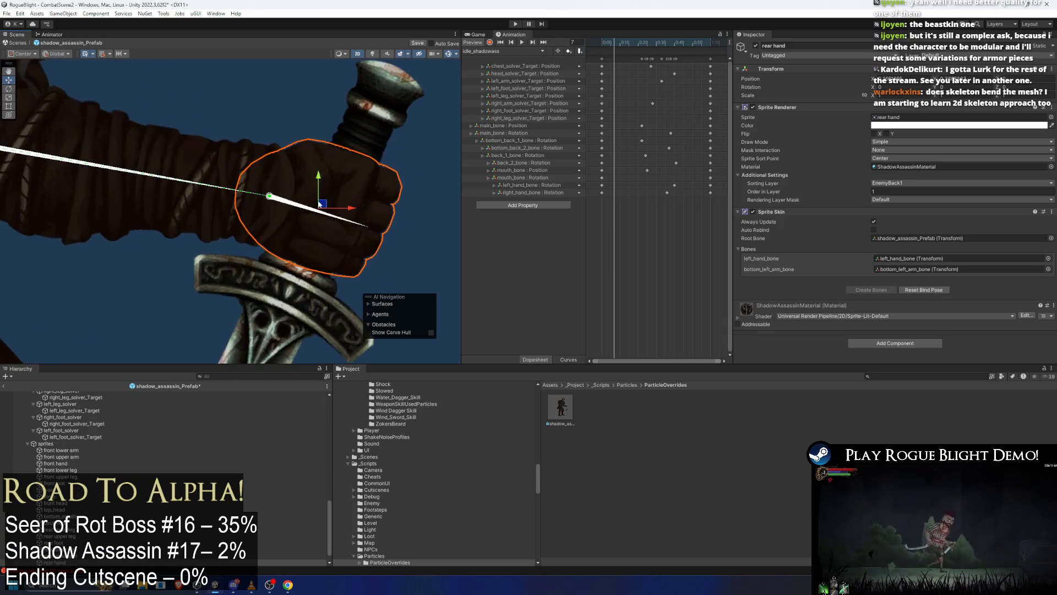
{"action": "left_click", "coordinate": [357, 222]}
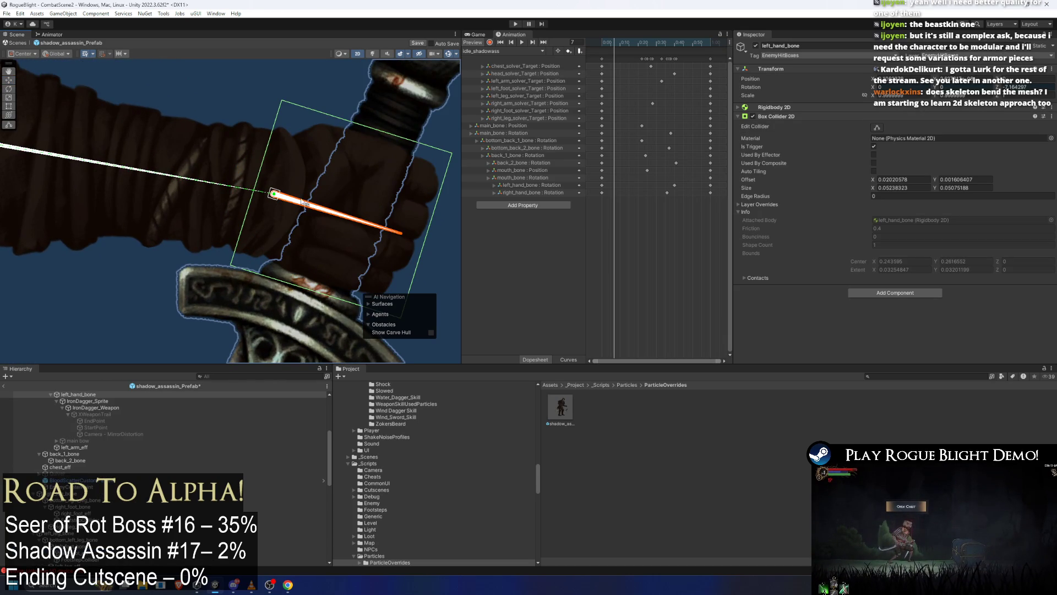
{"action": "mouse_move", "coordinate": [302, 202]}
{"action": "left_mouse_down"}
{"action": "mouse_move", "coordinate": [327, 263]}
{"action": "mouse_move", "coordinate": [352, 195]}
{"action": "mouse_move", "coordinate": [345, 152]}
{"action": "mouse_move", "coordinate": [353, 215]}
{"action": "mouse_move", "coordinate": [338, 263]}
{"action": "mouse_move", "coordinate": [345, 177]}
{"action": "mouse_move", "coordinate": [314, 265]}
{"action": "mouse_move", "coordinate": [299, 168]}
{"action": "mouse_move", "coordinate": [325, 201]}
{"action": "left_mouse_up"}
Step the timeline from frame 7 to 11 and play the idle animation.
{"action": "scroll", "coordinate": [203, 237], "scroll_direction": "down", "scroll_amount": 5}
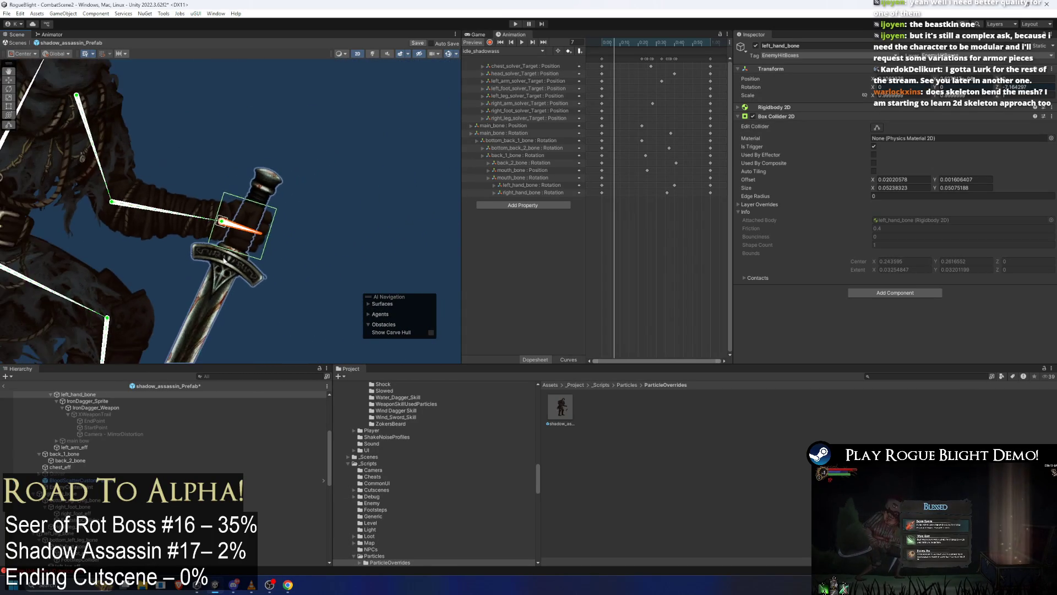
{"action": "scroll", "coordinate": [219, 261], "scroll_direction": "down", "scroll_amount": 2}
{"action": "mouse_move", "coordinate": [614, 45]}
{"action": "left_mouse_down"}
{"action": "mouse_move", "coordinate": [601, 44]}
{"action": "mouse_move", "coordinate": [640, 46]}
{"action": "mouse_move", "coordinate": [591, 49]}
{"action": "left_mouse_up"}
{"action": "key", "text": "space"}
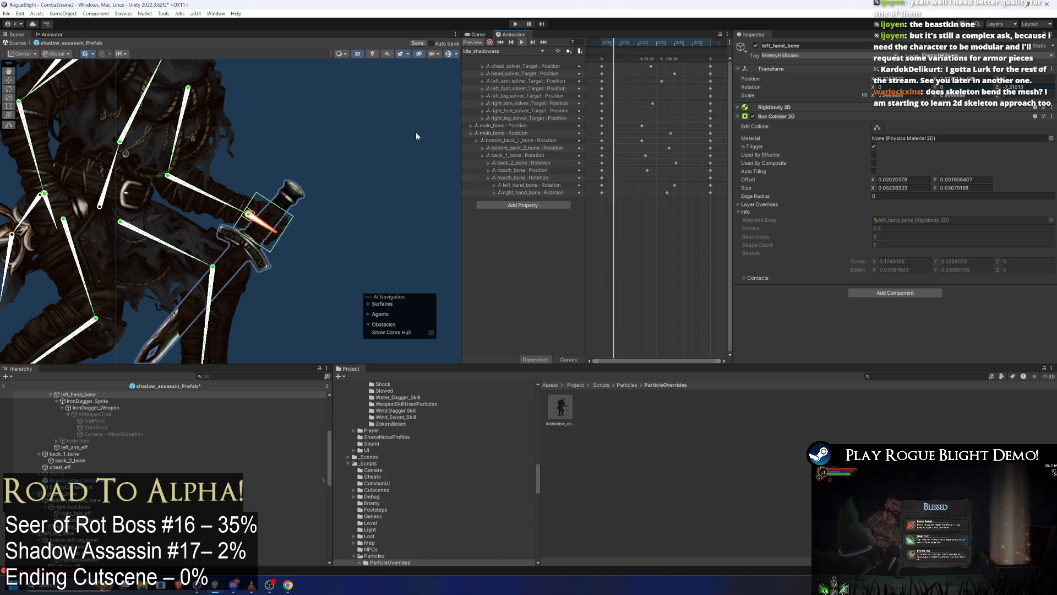
{"action": "scroll", "coordinate": [319, 131], "scroll_direction": "down", "scroll_amount": 3}
{"action": "scroll", "coordinate": [334, 152], "scroll_direction": "down", "scroll_amount": 2}
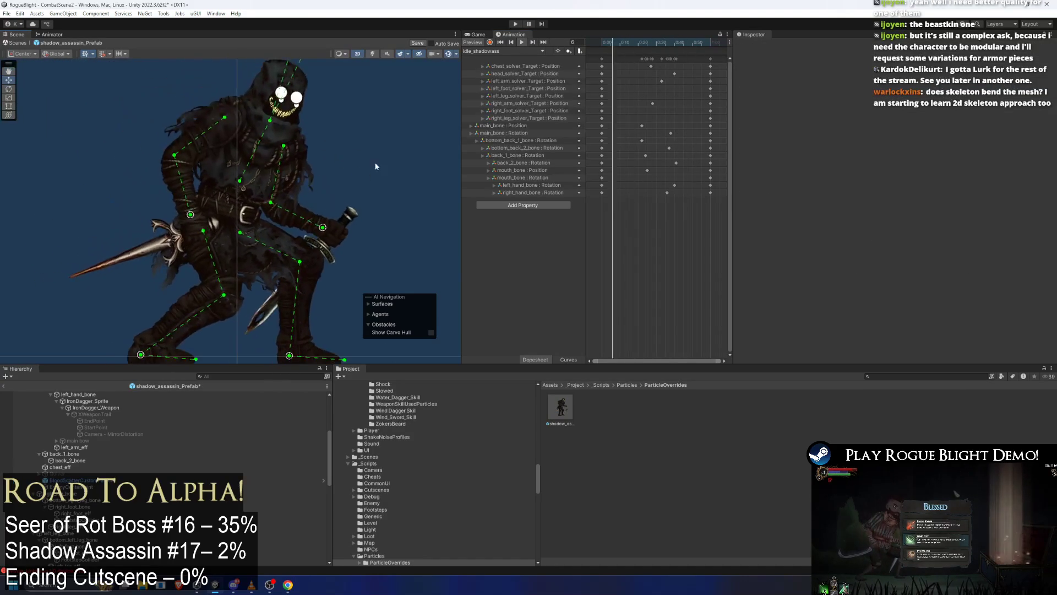
{"action": "key", "text": "w"}
{"action": "left_click", "coordinate": [312, 112]}
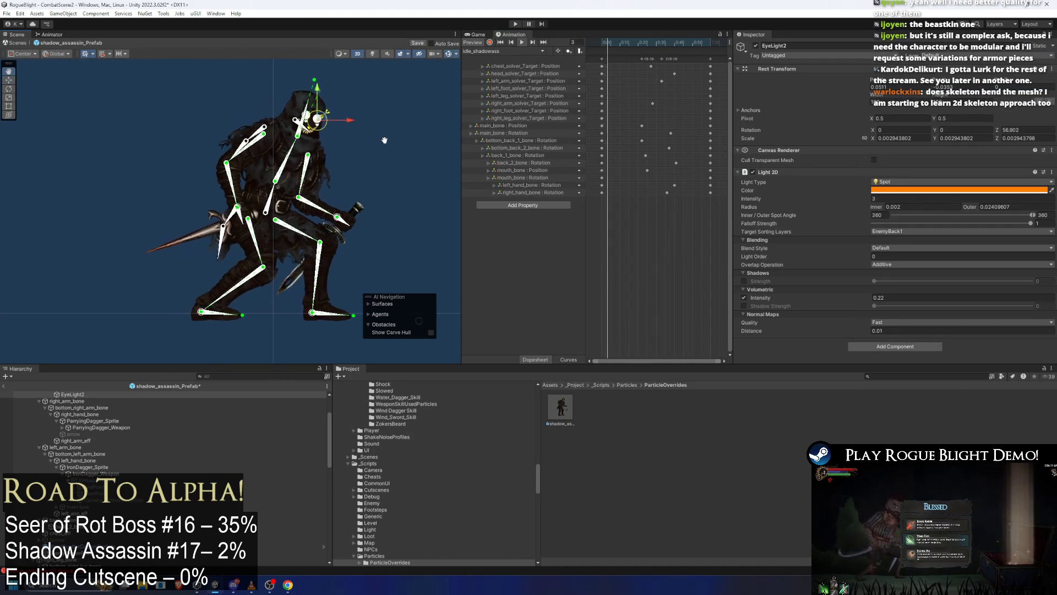
{"action": "left_click_drag", "start_coordinate": [370, 129], "coordinate": [385, 146]}
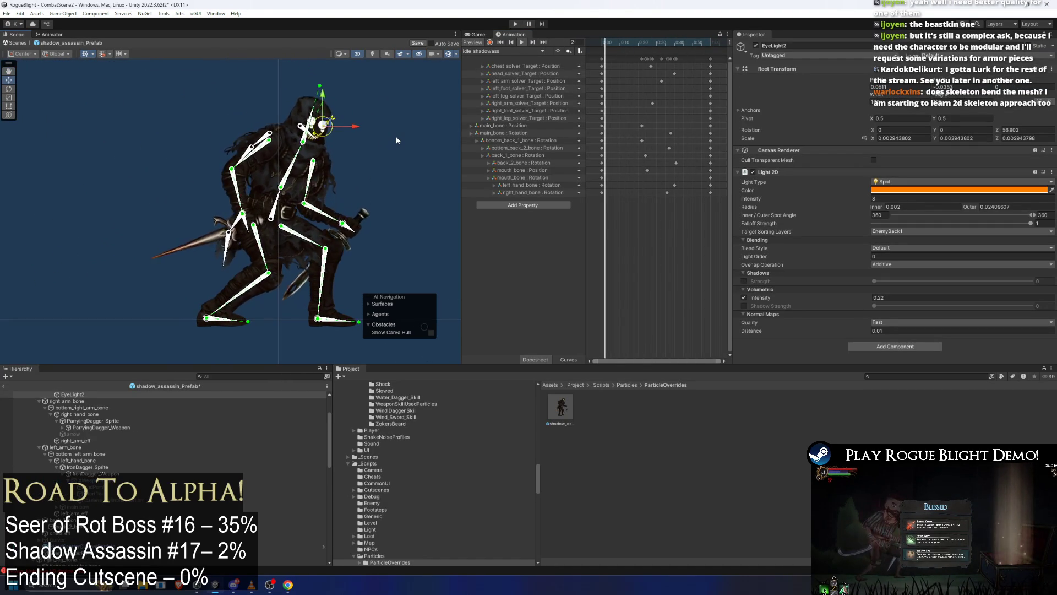
{"action": "left_click", "coordinate": [408, 130]}
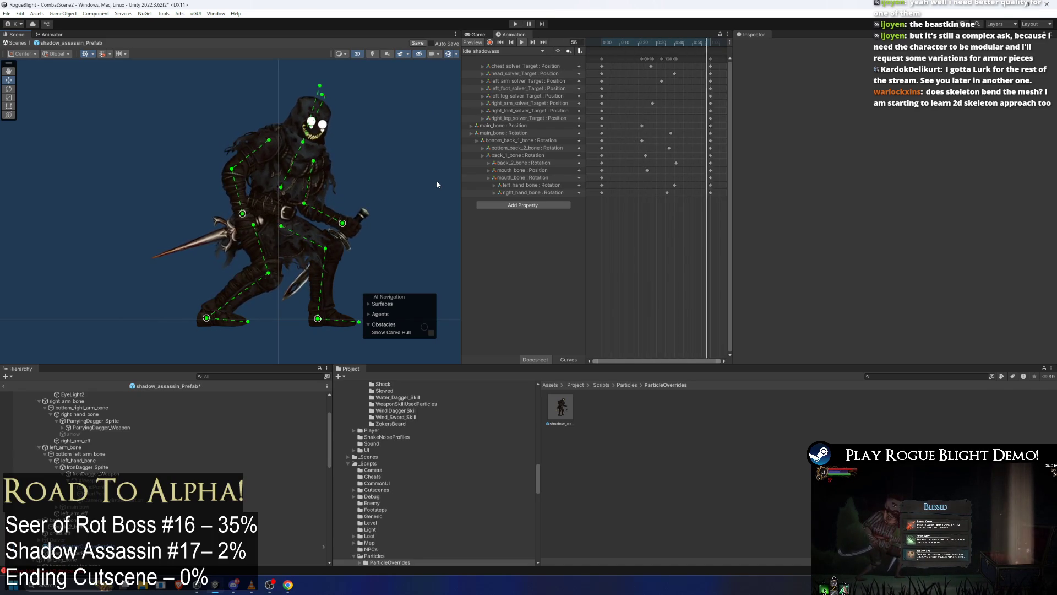
{"action": "scroll", "coordinate": [218, 480], "scroll_direction": "down", "scroll_amount": 10}
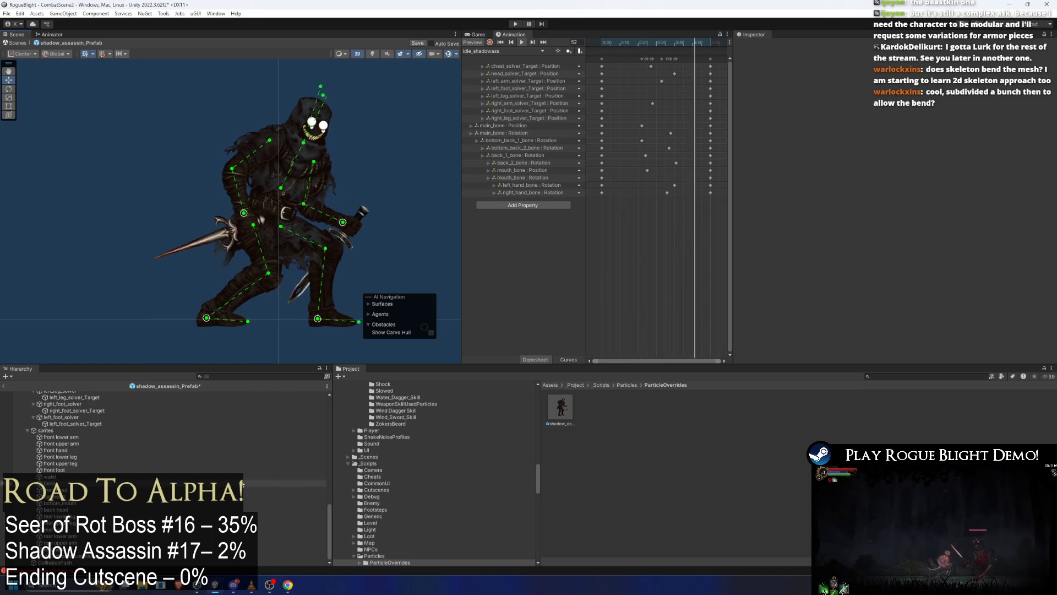
Search 'shadow a', open the shadow assassin art in the Sprite Editor's Skinning Editor.
{"action": "left_click", "coordinate": [564, 409]}
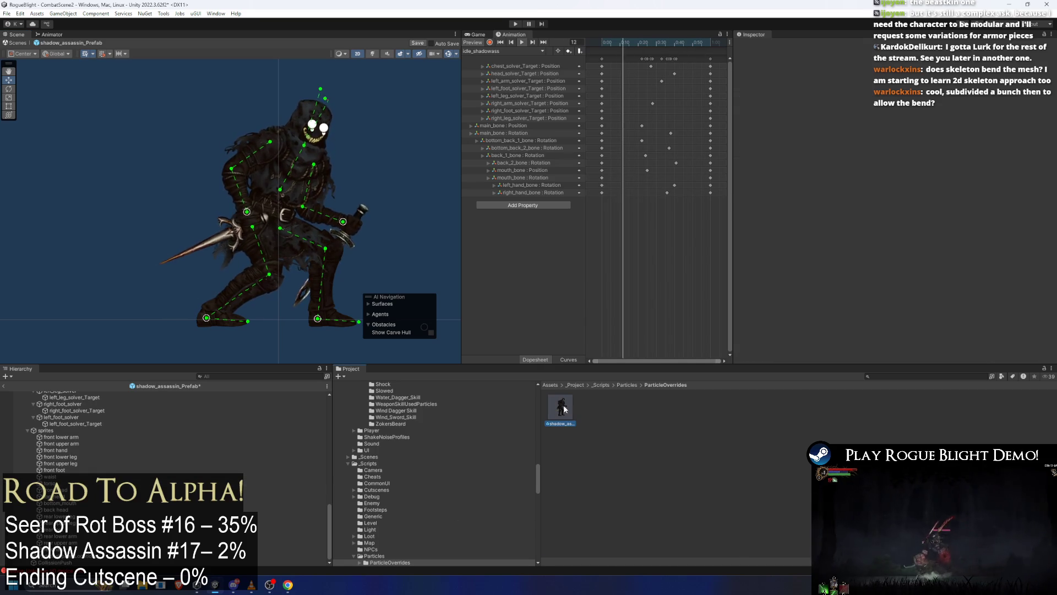
{"action": "left_click", "coordinate": [945, 375]}
{"action": "type", "text": "shadow pr"}
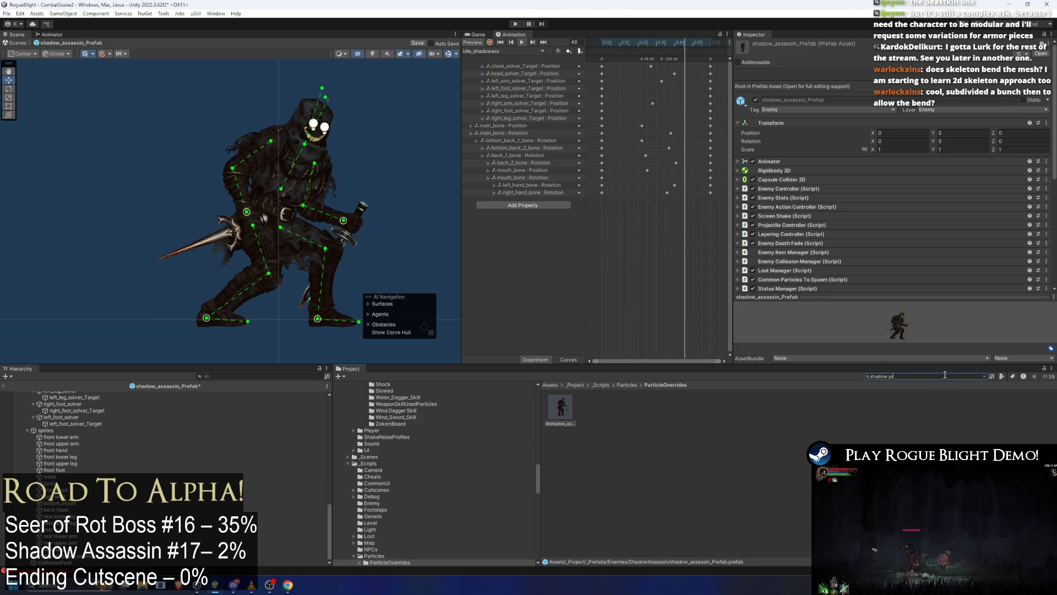
{"action": "key", "text": "BackSpace"}
{"action": "key", "text": "BackSpace"}
{"action": "type", "text": "art"}
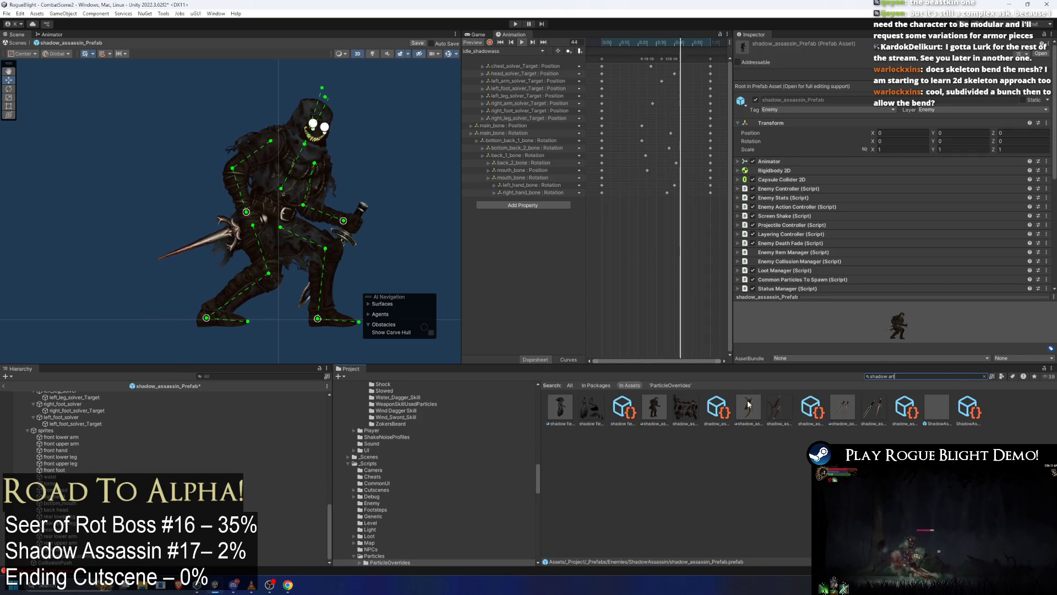
{"action": "left_click", "coordinate": [666, 411]}
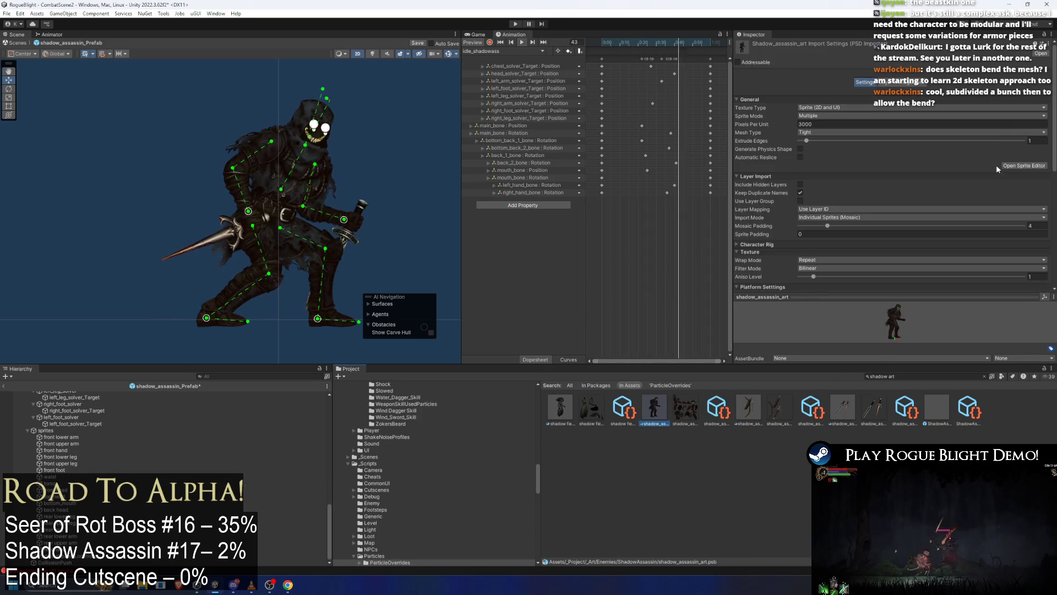
{"action": "left_click", "coordinate": [835, 182]}
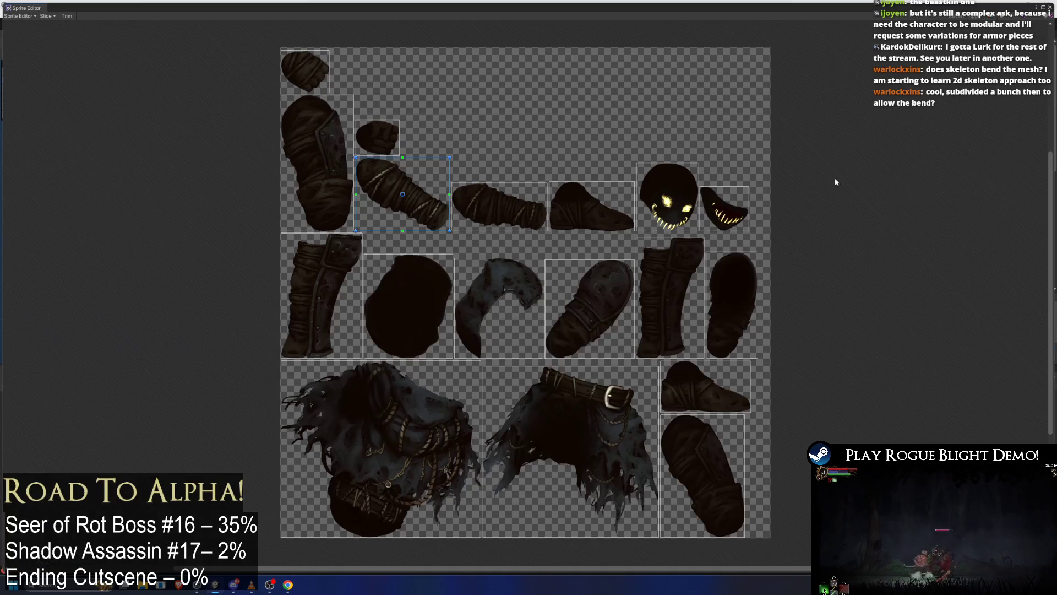
{"action": "left_click", "coordinate": [26, 16]}
{"action": "left_click", "coordinate": [48, 55]}
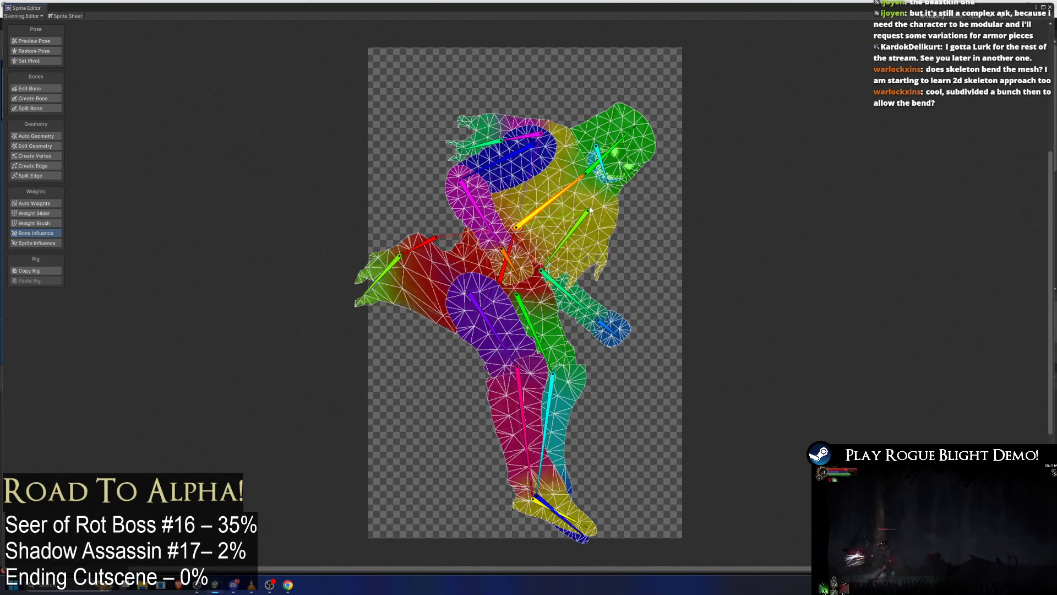
Select the forearm sprite, adjust its wrist-edge vertex, and generate Auto Weights.
{"action": "left_click_drag", "start_coordinate": [592, 196], "coordinate": [499, 155]}
{"action": "scroll", "coordinate": [631, 204], "scroll_direction": "up", "scroll_amount": 8}
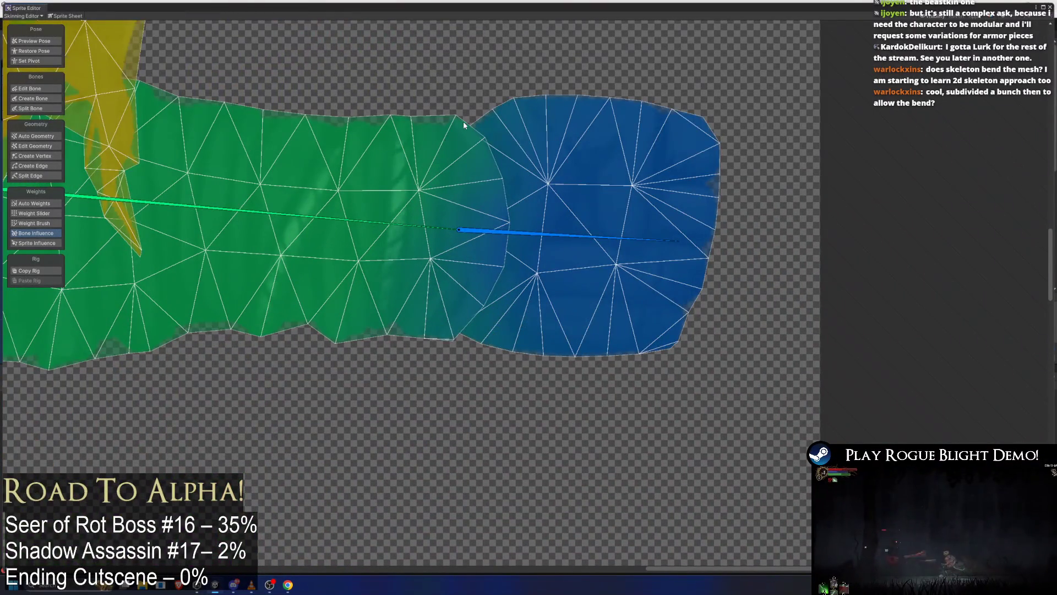
{"action": "left_click", "coordinate": [426, 158]}
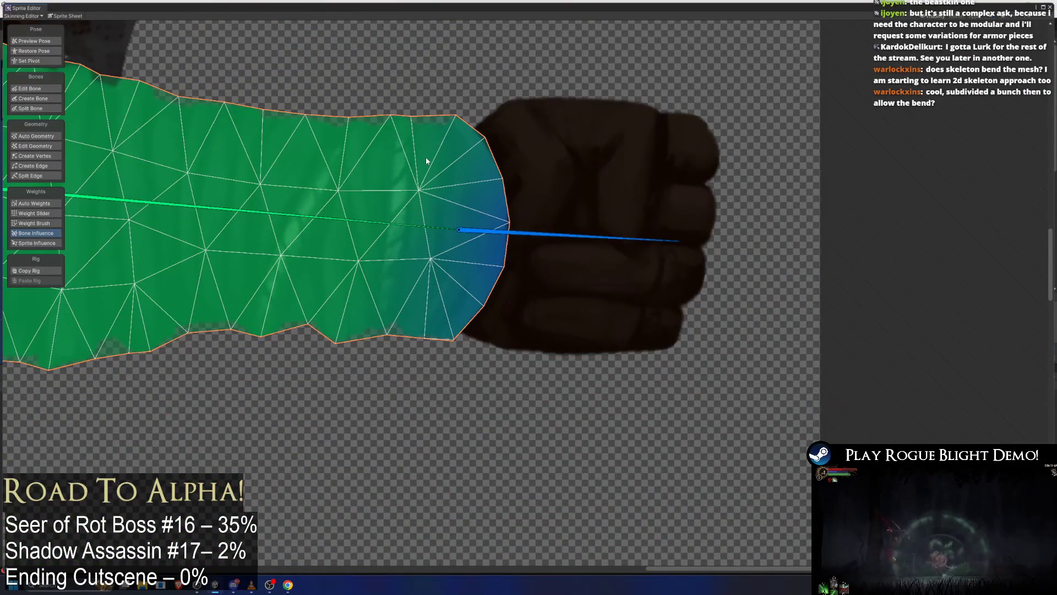
{"action": "left_click", "coordinate": [426, 183]}
{"action": "left_click", "coordinate": [372, 141]}
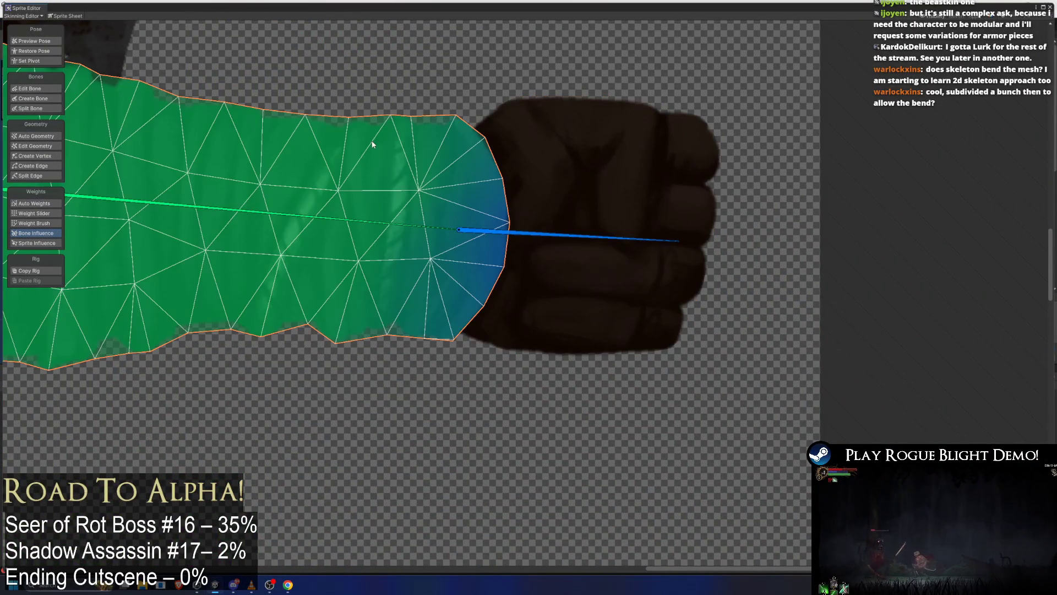
{"action": "left_click", "coordinate": [49, 147]}
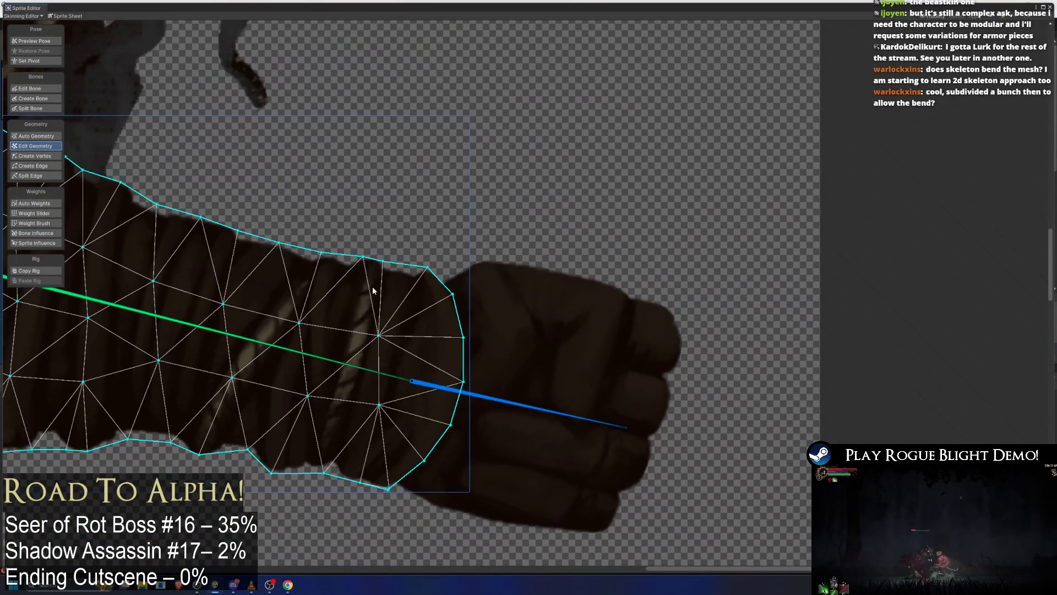
{"action": "scroll", "coordinate": [427, 249], "scroll_direction": "up", "scroll_amount": 3}
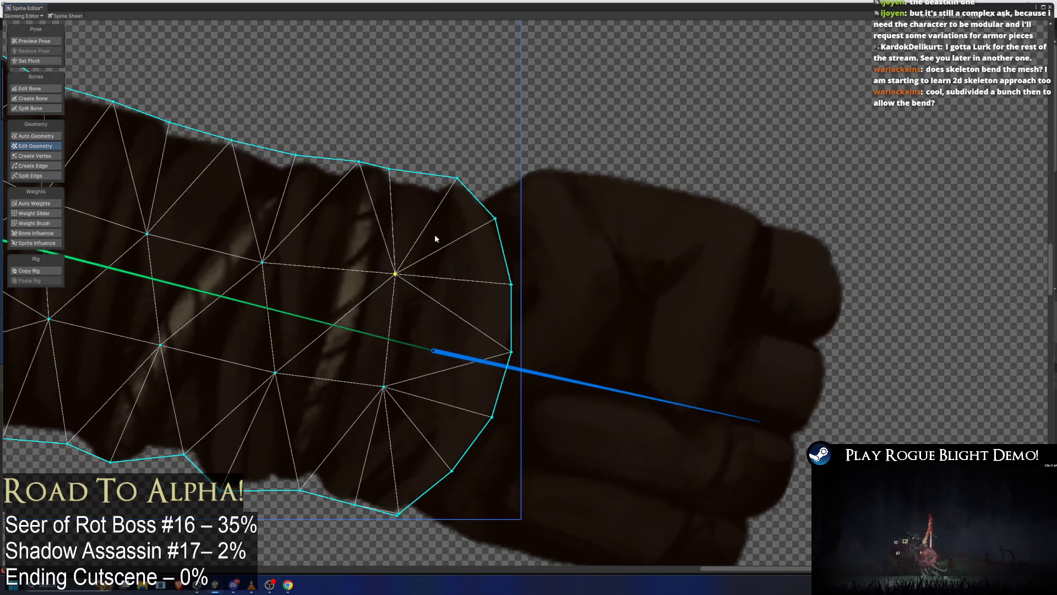
{"action": "mouse_move", "coordinate": [450, 189]}
{"action": "left_mouse_down"}
{"action": "mouse_move", "coordinate": [445, 107]}
{"action": "mouse_move", "coordinate": [495, 81]}
{"action": "left_mouse_up"}
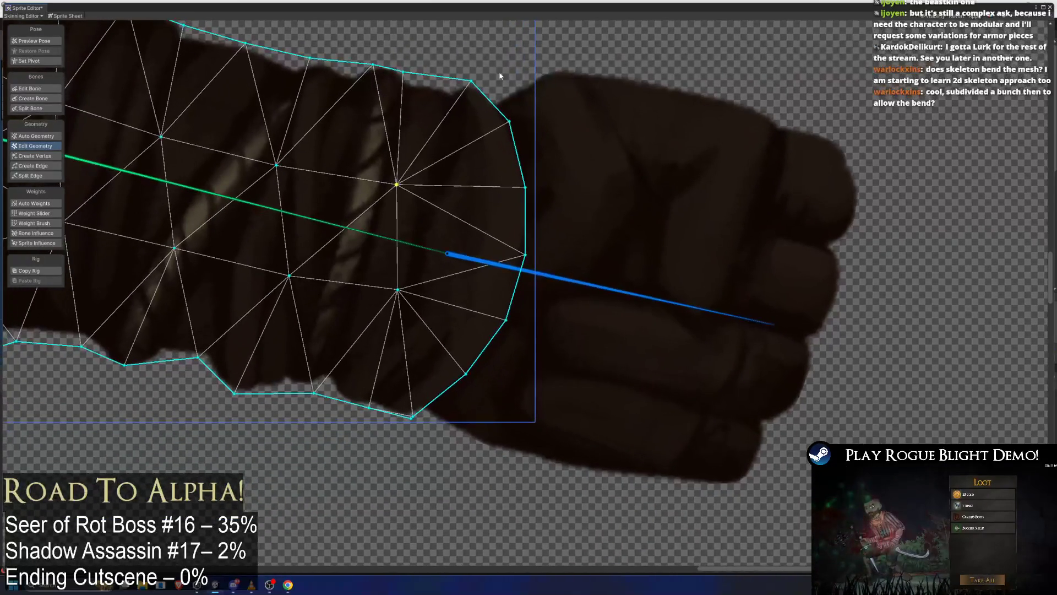
{"action": "left_click_drag", "start_coordinate": [499, 161], "coordinate": [559, 203]}
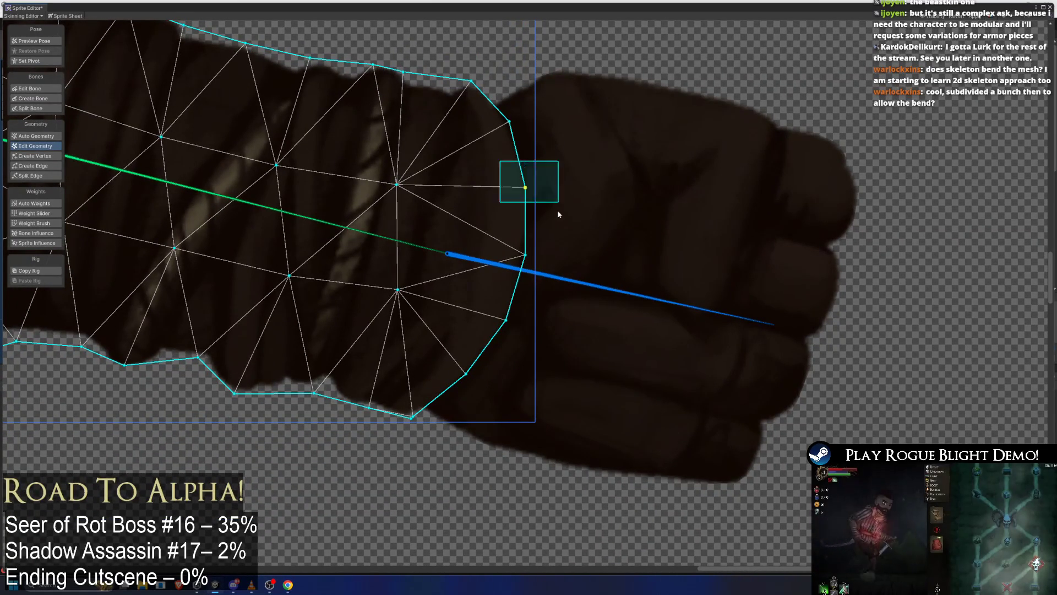
{"action": "scroll", "coordinate": [643, 306], "scroll_direction": "down", "scroll_amount": 1}
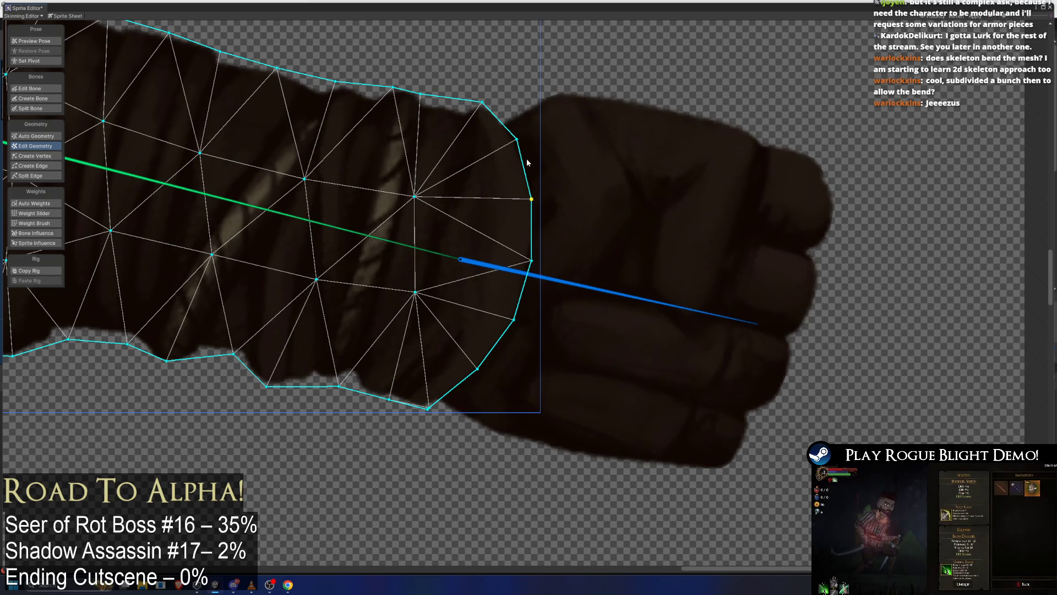
{"action": "left_click", "coordinate": [34, 203]}
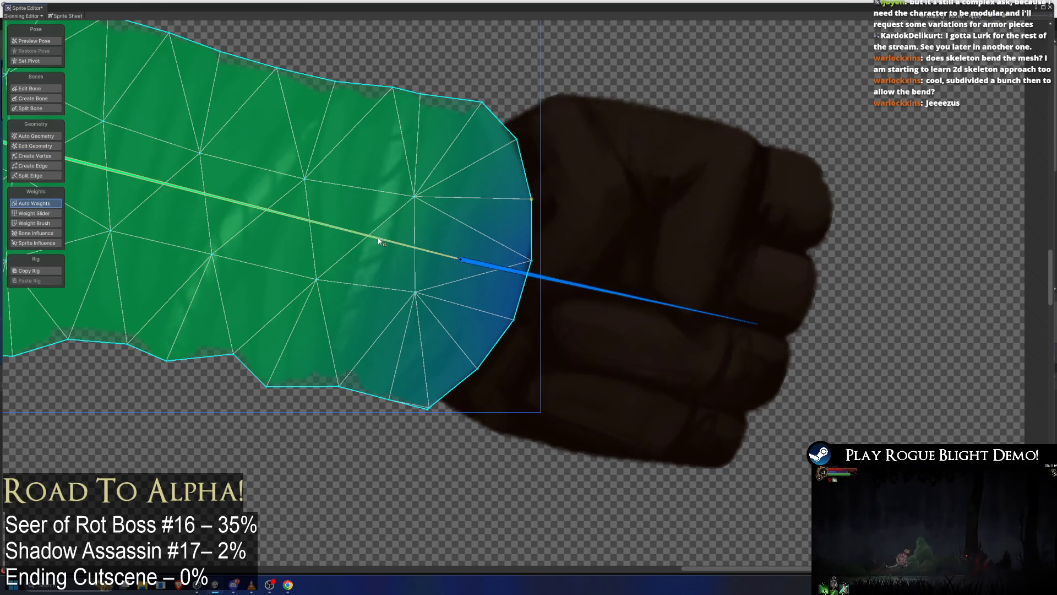
Paint forearm-bone weight onto the wrist edge and test it by swinging the bones.
{"action": "left_click", "coordinate": [48, 38]}
{"action": "mouse_move", "coordinate": [577, 299]}
{"action": "left_mouse_down"}
{"action": "mouse_move", "coordinate": [600, 234]}
{"action": "mouse_move", "coordinate": [557, 314]}
{"action": "mouse_move", "coordinate": [606, 263]}
{"action": "mouse_move", "coordinate": [584, 298]}
{"action": "left_mouse_up"}
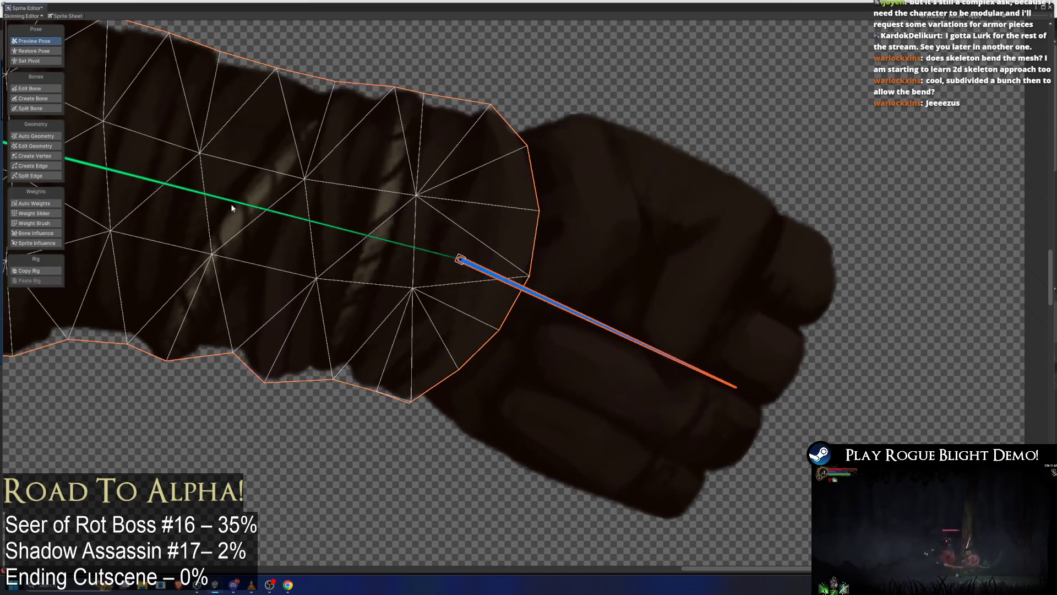
{"action": "left_click", "coordinate": [44, 222]}
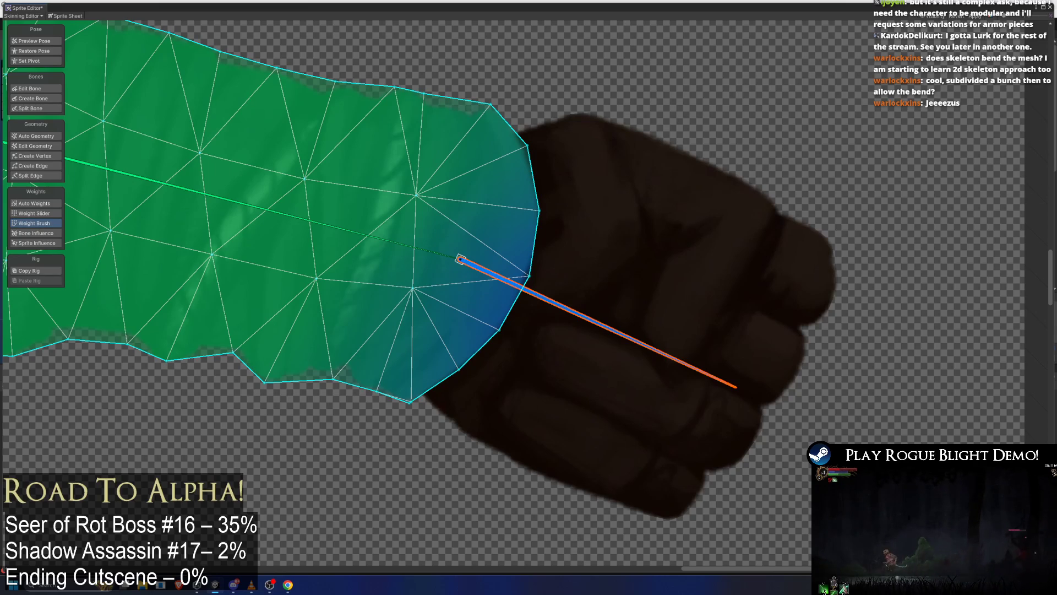
{"action": "left_click", "coordinate": [412, 251]}
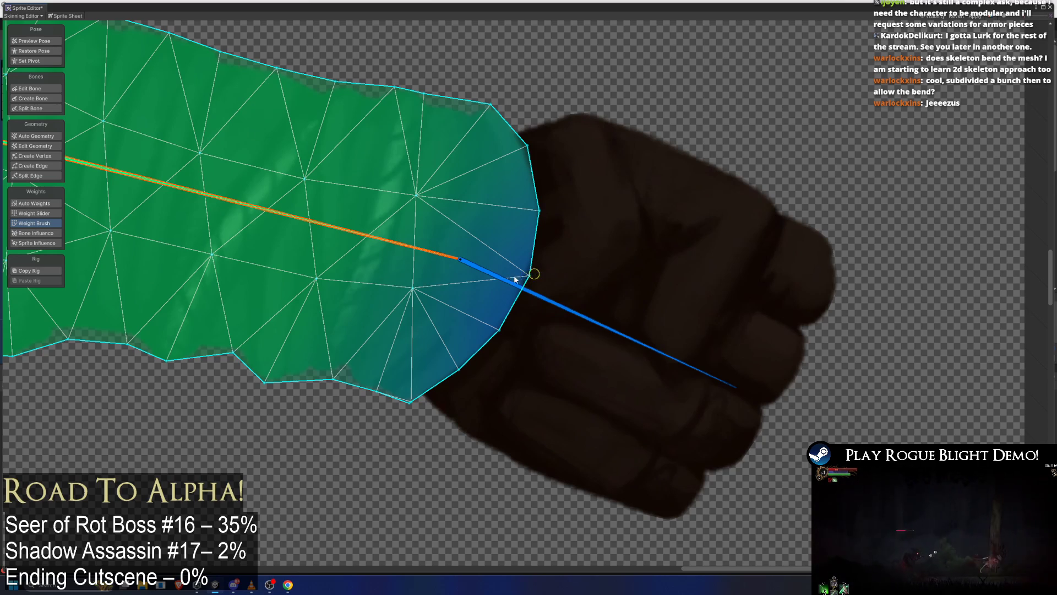
{"action": "left_click_drag", "start_coordinate": [525, 279], "coordinate": [536, 274]}
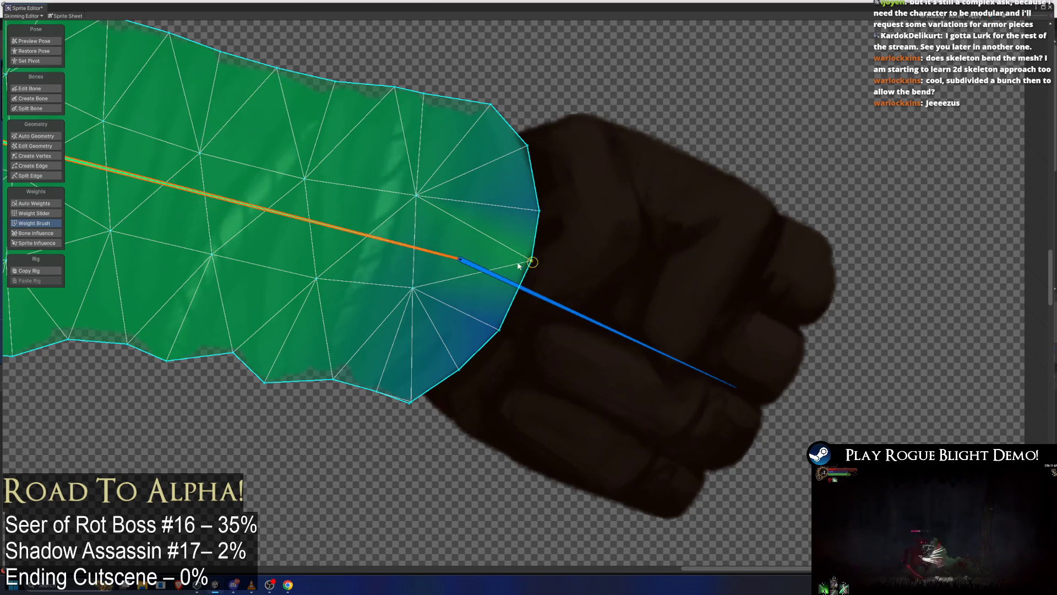
{"action": "mouse_move", "coordinate": [567, 309]}
{"action": "left_mouse_down"}
{"action": "mouse_move", "coordinate": [592, 238]}
{"action": "mouse_move", "coordinate": [573, 309]}
{"action": "mouse_move", "coordinate": [555, 209]}
{"action": "mouse_move", "coordinate": [533, 333]}
{"action": "mouse_move", "coordinate": [537, 198]}
{"action": "mouse_move", "coordinate": [520, 310]}
{"action": "mouse_move", "coordinate": [542, 163]}
{"action": "mouse_move", "coordinate": [578, 295]}
{"action": "mouse_move", "coordinate": [547, 269]}
{"action": "mouse_move", "coordinate": [551, 247]}
{"action": "left_mouse_up"}
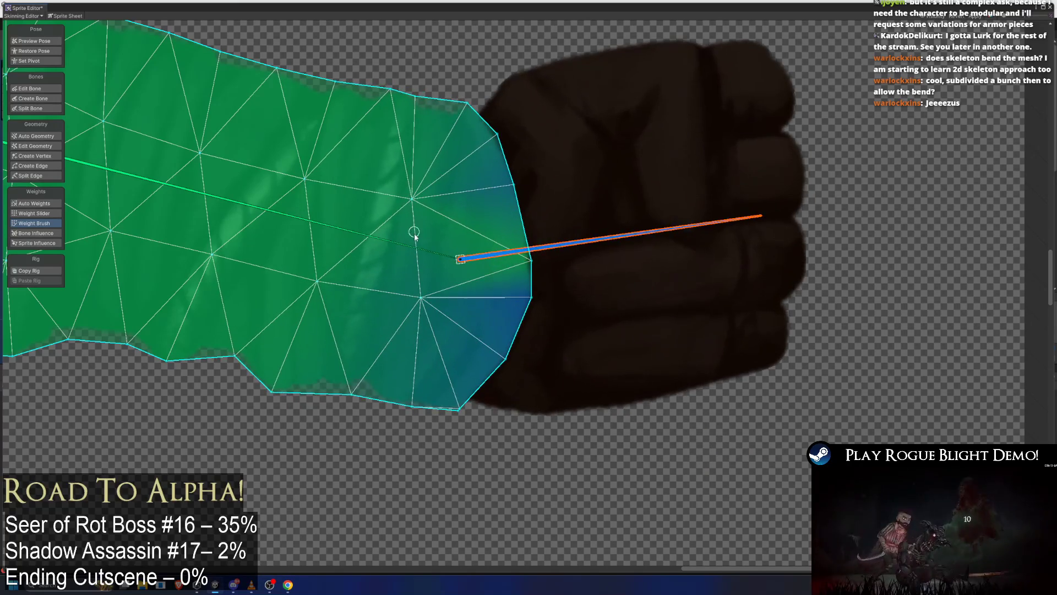
{"action": "mouse_move", "coordinate": [414, 242]}
{"action": "left_mouse_down"}
{"action": "mouse_move", "coordinate": [438, 166]}
{"action": "mouse_move", "coordinate": [551, 255]}
{"action": "left_mouse_up"}
Paint hand-bone influence on the mid forearm, test it, then undo two changes.
{"action": "left_click", "coordinate": [592, 239]}
{"action": "left_click_drag", "start_coordinate": [306, 180], "coordinate": [316, 176]}
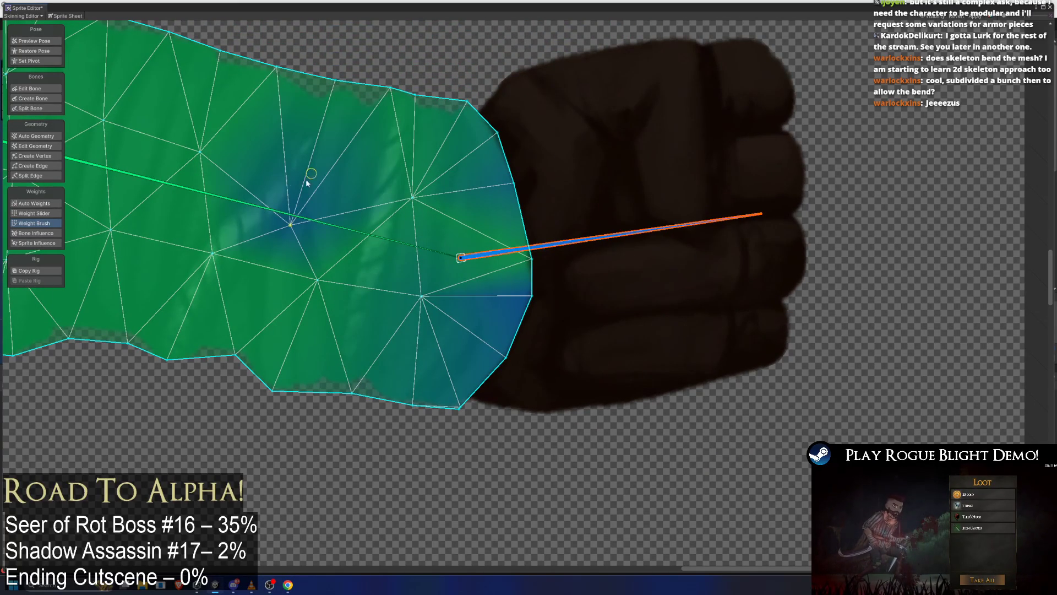
{"action": "mouse_move", "coordinate": [560, 245]}
{"action": "left_mouse_down"}
{"action": "mouse_move", "coordinate": [475, 418]}
{"action": "mouse_move", "coordinate": [545, 229]}
{"action": "mouse_move", "coordinate": [517, 346]}
{"action": "mouse_move", "coordinate": [538, 207]}
{"action": "mouse_move", "coordinate": [531, 346]}
{"action": "mouse_move", "coordinate": [565, 194]}
{"action": "left_mouse_up"}
{"action": "key", "text": "ctrl+z"}
{"action": "key", "text": "ctrl+z"}
{"action": "key", "text": "ctrl+z"}
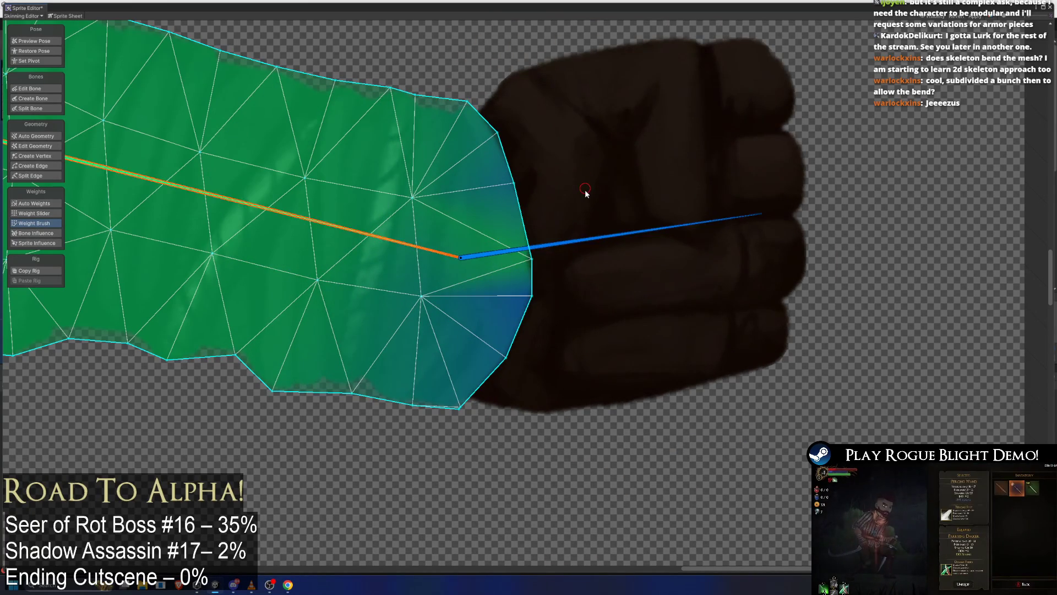
{"action": "key", "text": "ctrl+z"}
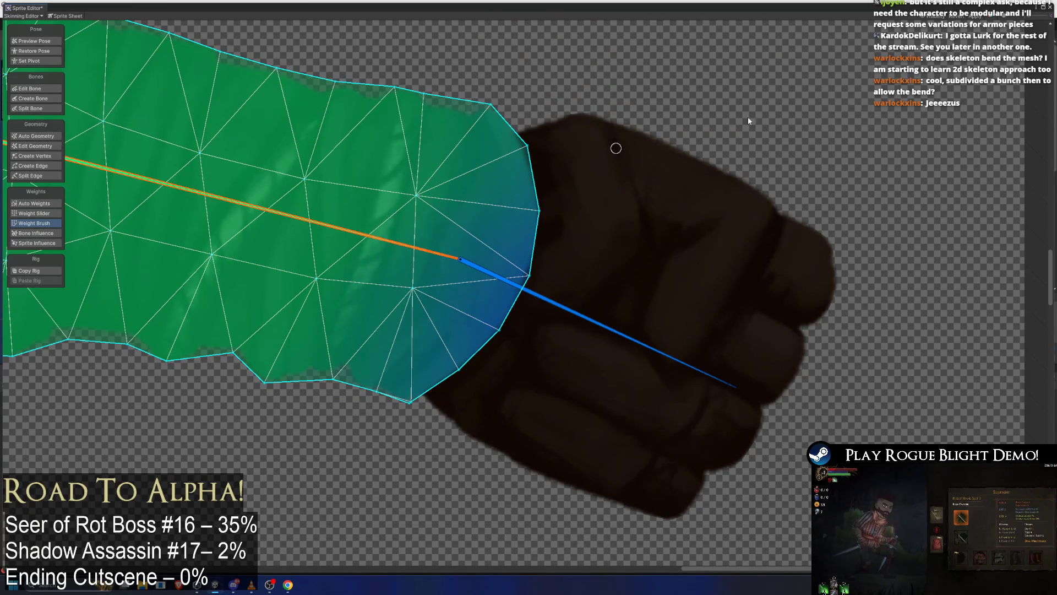
{"action": "scroll", "coordinate": [841, 116], "scroll_direction": "down", "scroll_amount": 10}
Test spine, arm and head poses, then close the Sprite Editor past the unsaved-changes prompt.
{"action": "key", "text": "shift+q"}
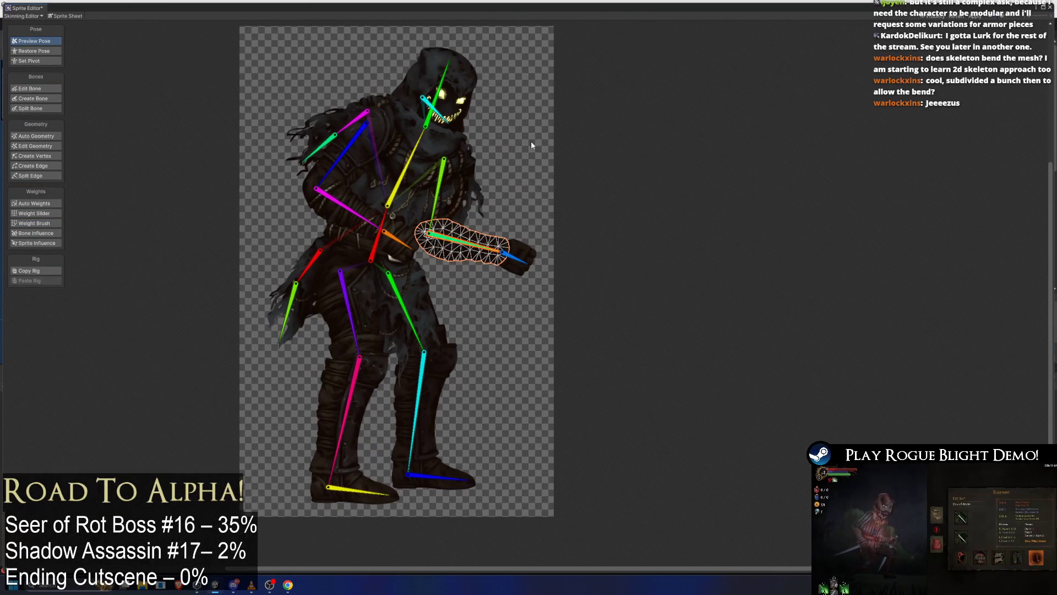
{"action": "left_click", "coordinate": [419, 142]}
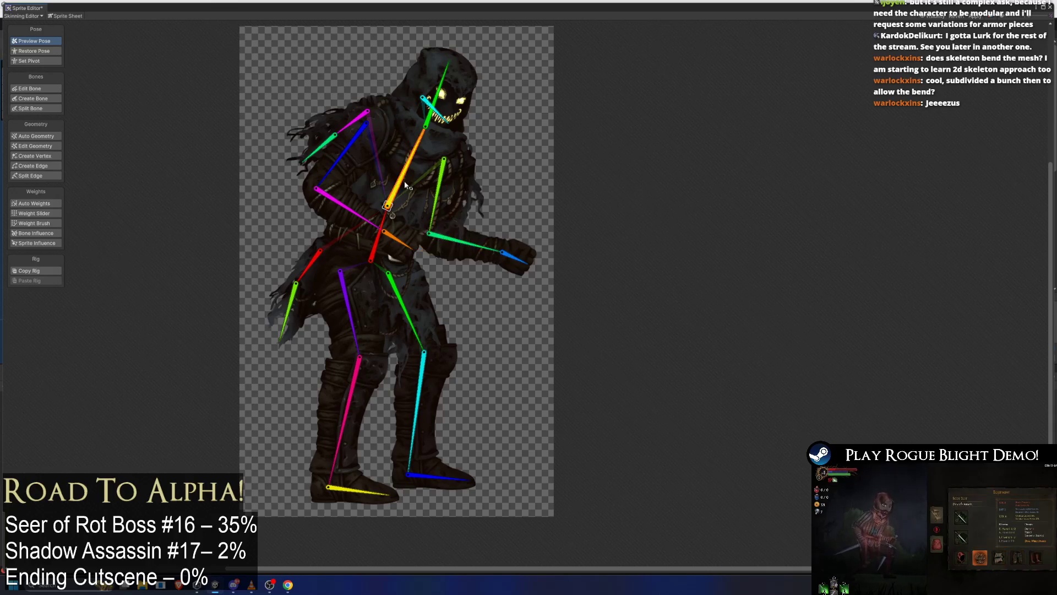
{"action": "mouse_move", "coordinate": [421, 145]}
{"action": "left_mouse_down"}
{"action": "mouse_move", "coordinate": [440, 138]}
{"action": "mouse_move", "coordinate": [407, 149]}
{"action": "left_mouse_up"}
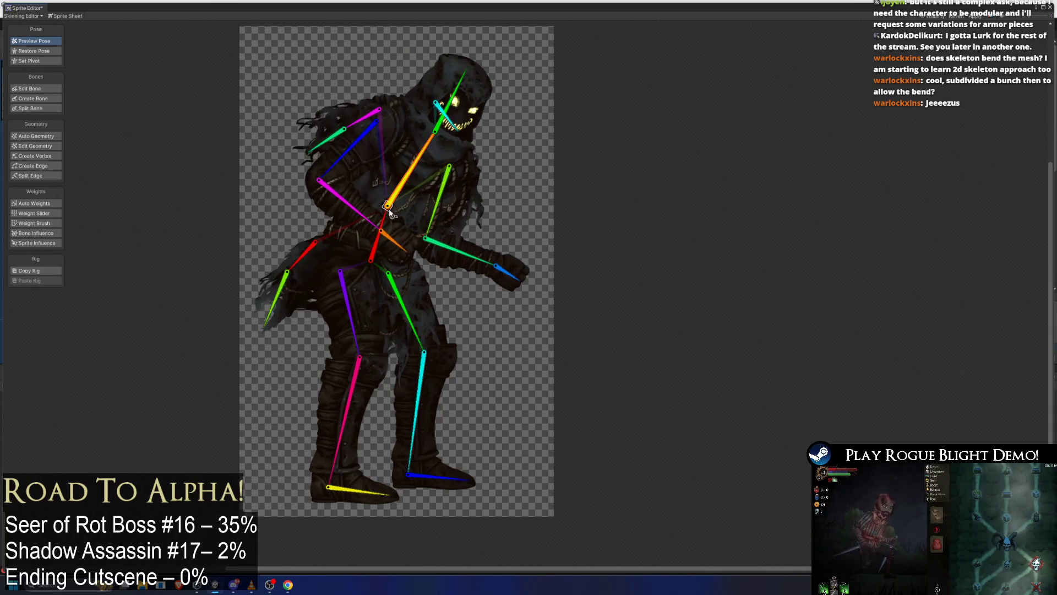
{"action": "key", "text": "ctrl+z"}
{"action": "left_click", "coordinate": [337, 165]}
{"action": "mouse_move", "coordinate": [337, 165]}
{"action": "left_mouse_down"}
{"action": "mouse_move", "coordinate": [322, 163]}
{"action": "mouse_move", "coordinate": [390, 176]}
{"action": "left_mouse_up"}
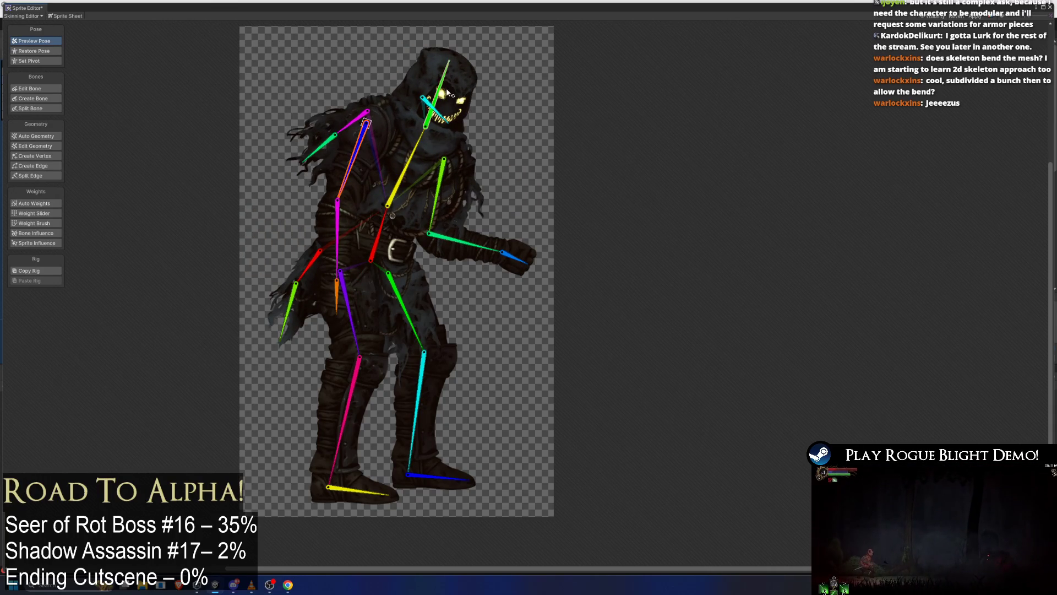
{"action": "left_click_drag", "start_coordinate": [447, 93], "coordinate": [499, 72]}
{"action": "left_click", "coordinate": [1050, 7]}
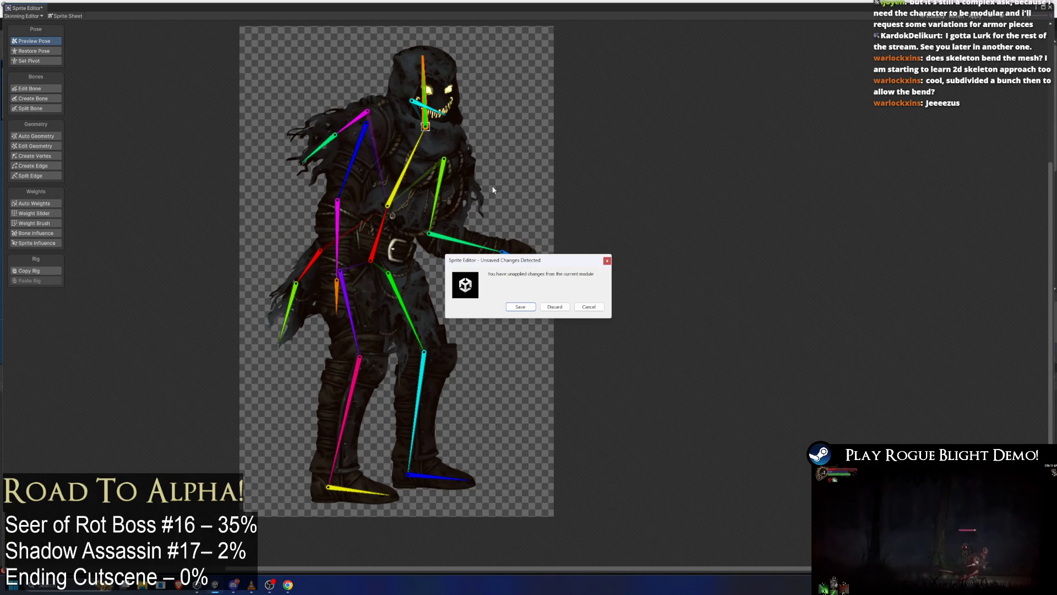
{"action": "left_click", "coordinate": [558, 310]}
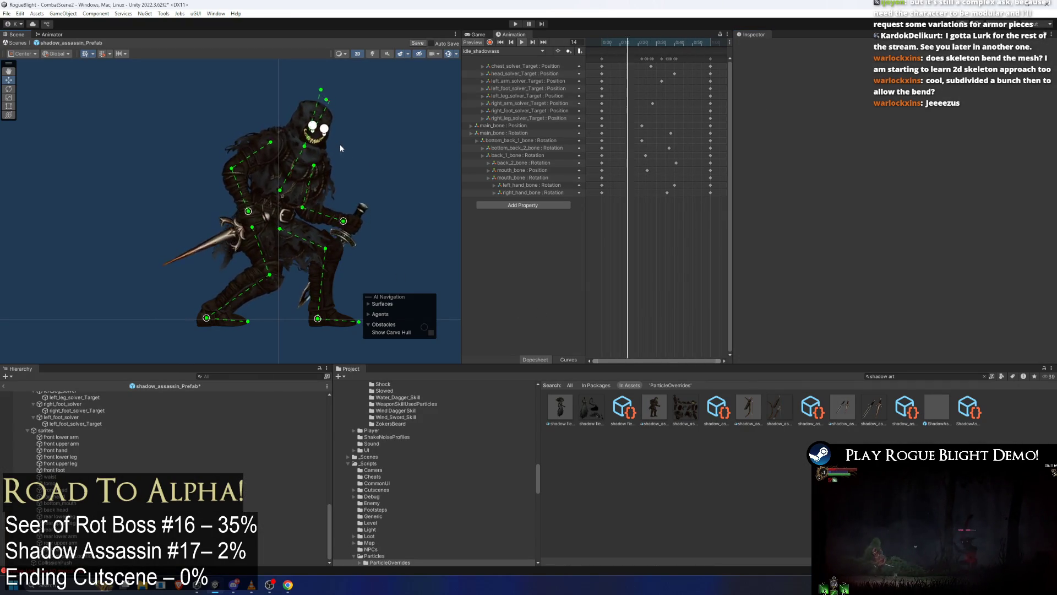
Reframe the boss and preview the run_shadowass animation.
{"action": "scroll", "coordinate": [325, 153], "scroll_direction": "up", "scroll_amount": 1}
{"action": "left_click_drag", "start_coordinate": [305, 159], "coordinate": [315, 162]}
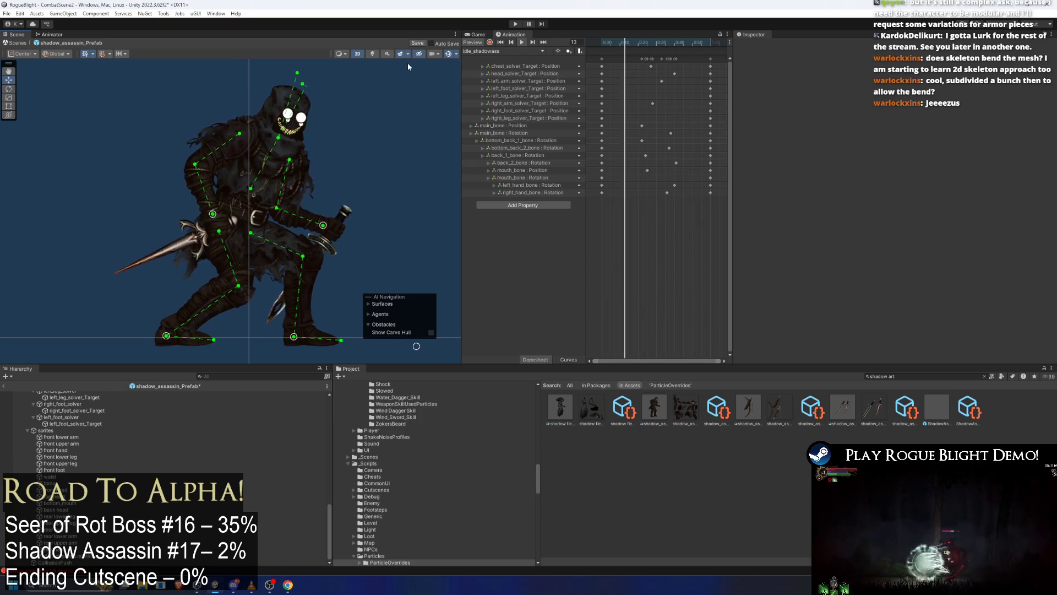
{"action": "left_click", "coordinate": [484, 51]}
{"action": "left_click", "coordinate": [491, 70]}
{"action": "left_click", "coordinate": [494, 51]}
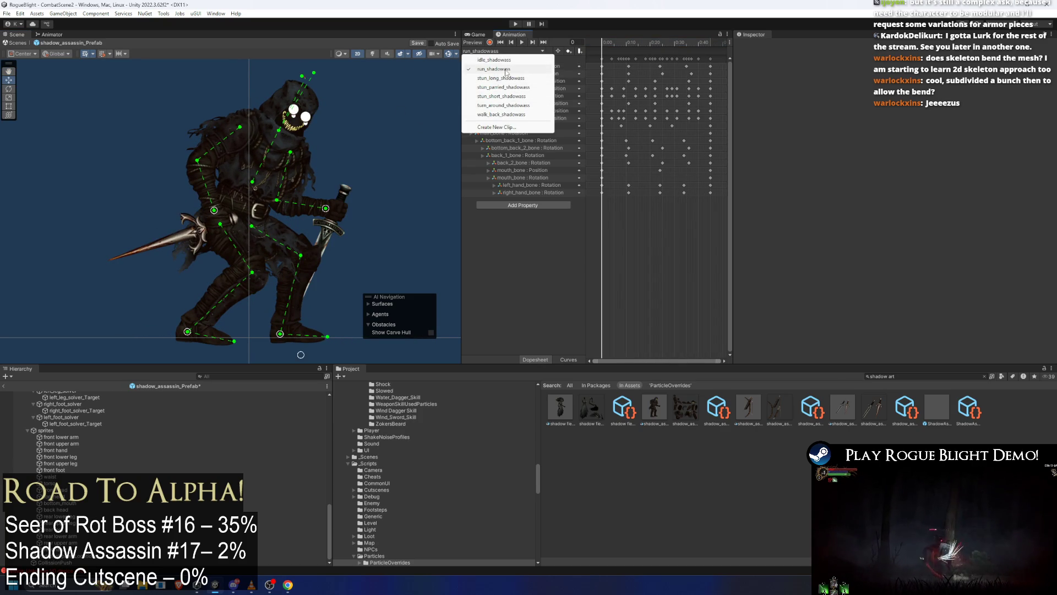
{"action": "left_click", "coordinate": [506, 70]}
{"action": "left_click", "coordinate": [521, 42]}
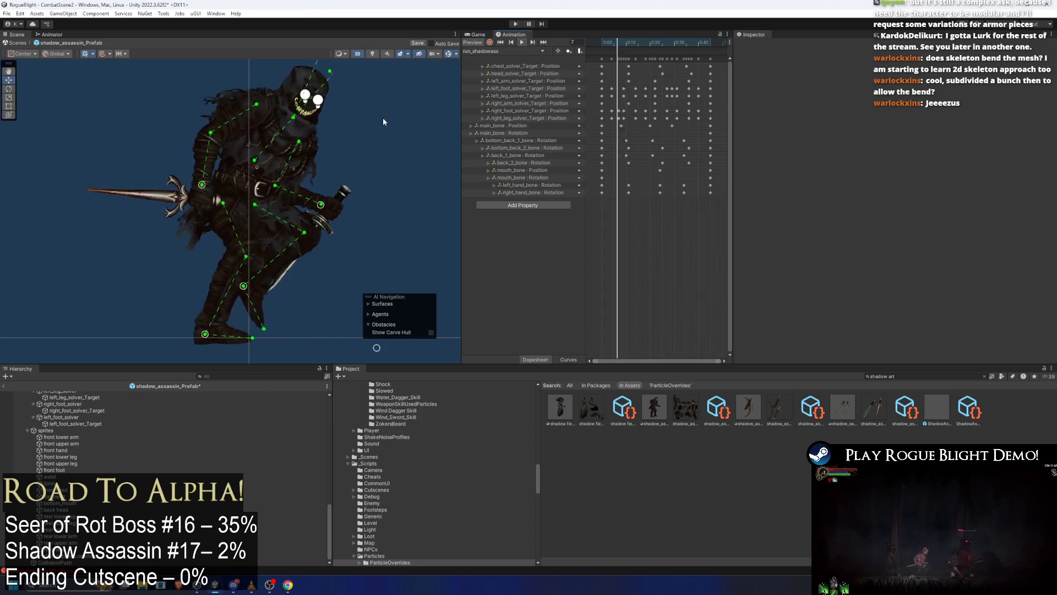
Preview stun_long_shadowass up to frame 23, then search the Project for Broodmother prefabs.
{"action": "left_click", "coordinate": [517, 54]}
{"action": "left_click", "coordinate": [501, 79]}
{"action": "left_click", "coordinate": [521, 42]}
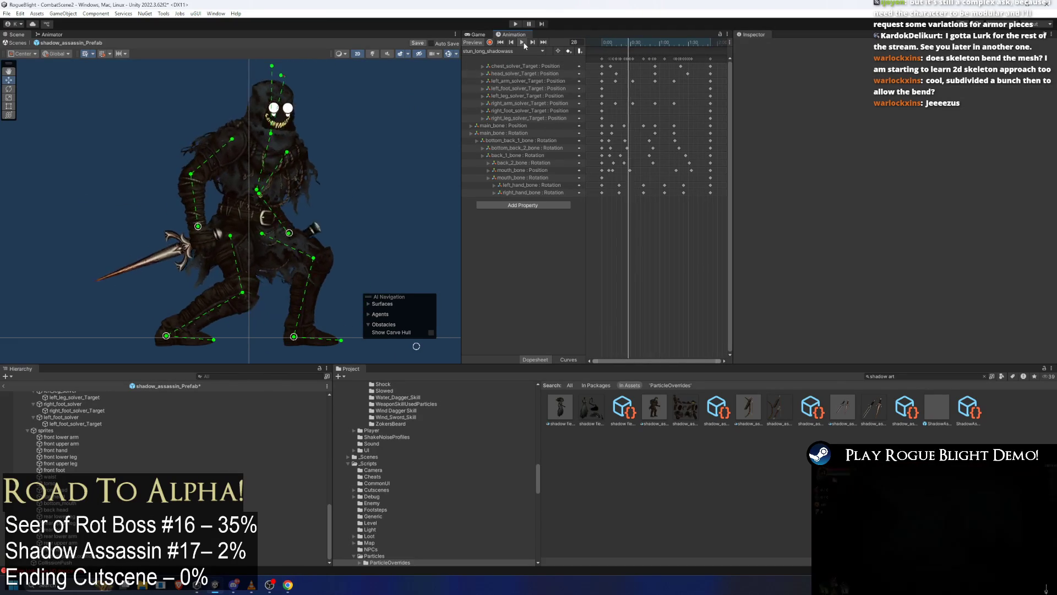
{"action": "mouse_move", "coordinate": [622, 41]}
{"action": "left_mouse_down"}
{"action": "mouse_move", "coordinate": [634, 42]}
{"action": "mouse_move", "coordinate": [602, 39]}
{"action": "left_mouse_up"}
{"action": "scroll", "coordinate": [359, 175], "scroll_direction": "down", "scroll_amount": 1}
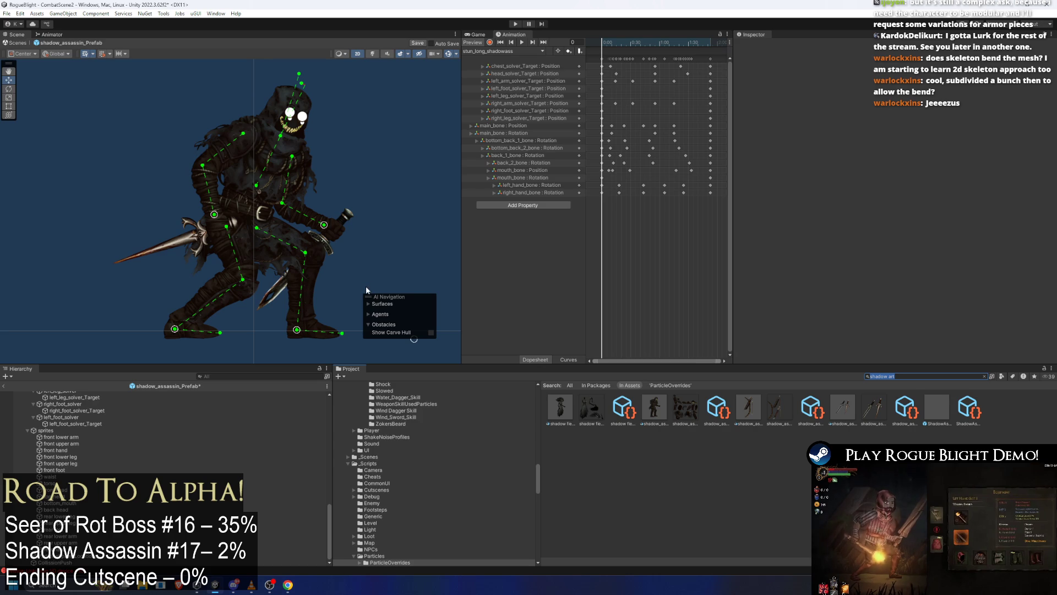
{"action": "type", "text": "bro"}
{"action": "type", "text": "fab"}
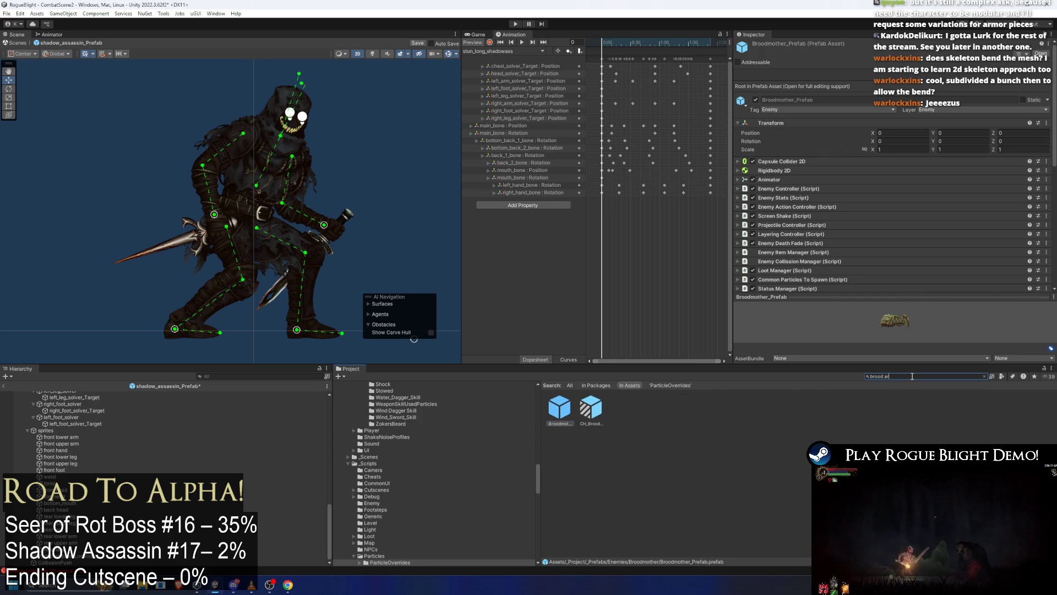
{"action": "type", "text": "rt"}
Select Broodmother_Art, view it in Photoshop, then open it in the Sprite Editor.
{"action": "left_click", "coordinate": [621, 413]}
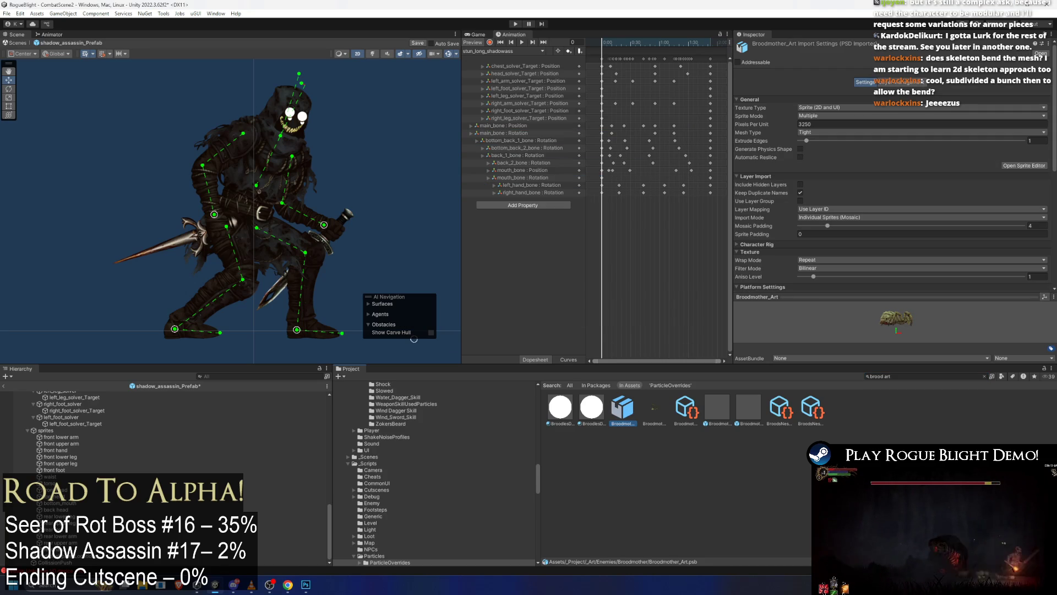
{"action": "left_click", "coordinate": [642, 432]}
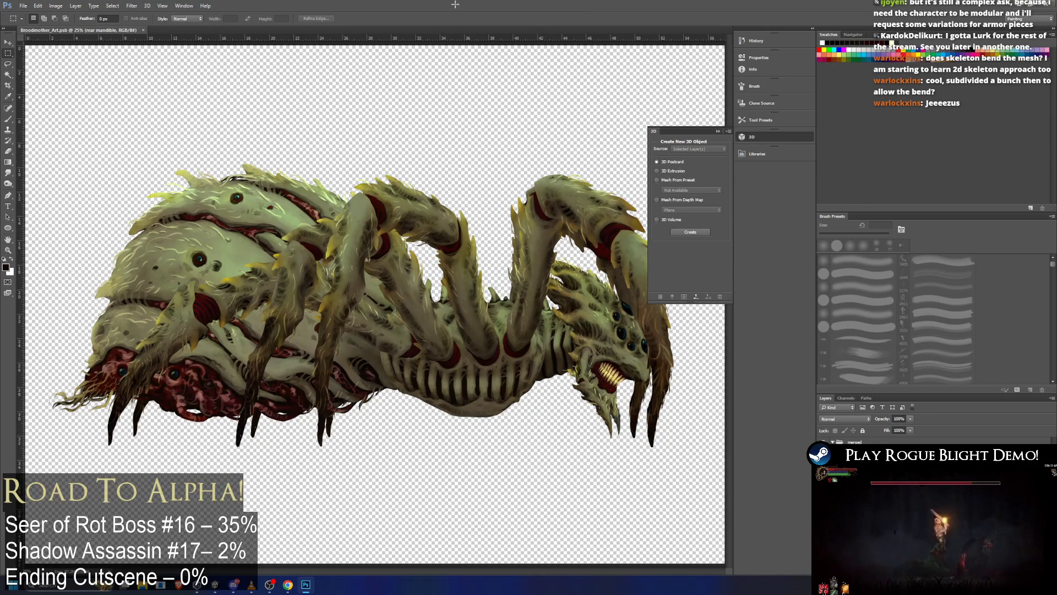
{"action": "left_click", "coordinate": [1041, 7]}
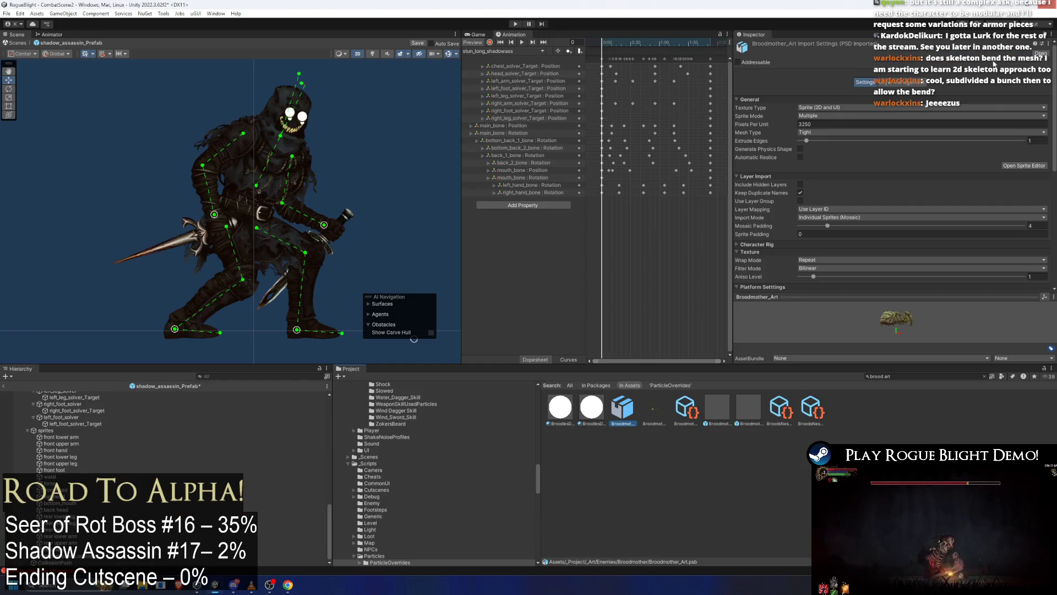
{"action": "left_click", "coordinate": [1025, 166]}
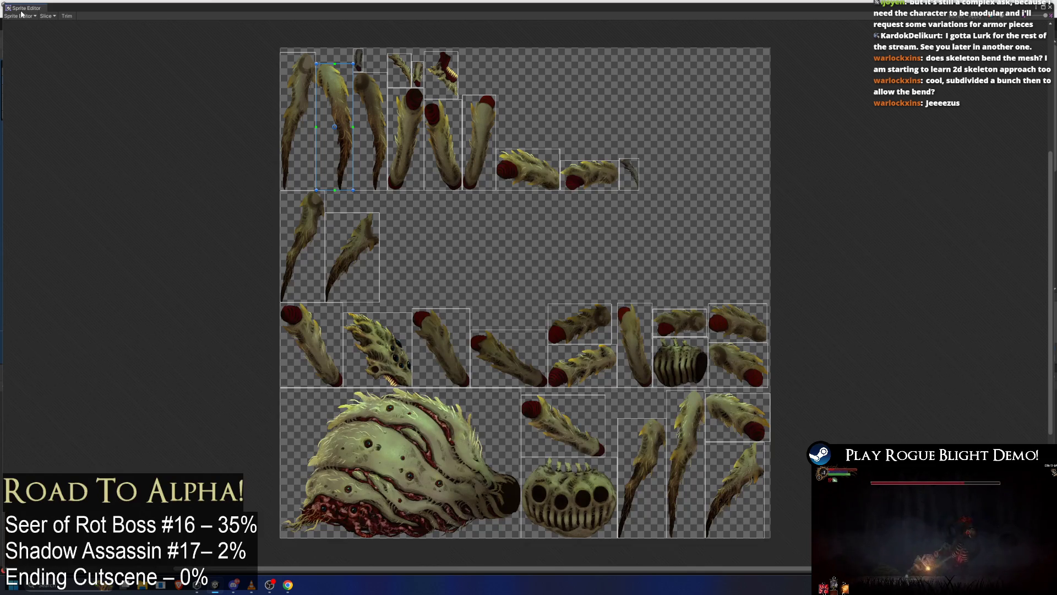
Switch to the Skinning Editor, generate Auto Weights and enable Preview Pose.
{"action": "left_click", "coordinate": [22, 16]}
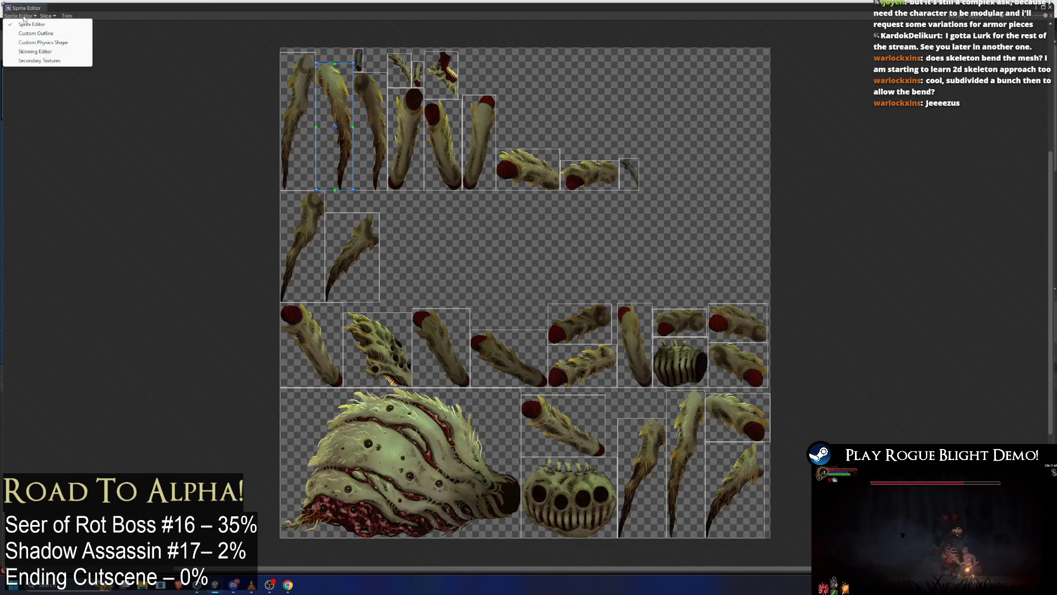
{"action": "left_click", "coordinate": [36, 51]}
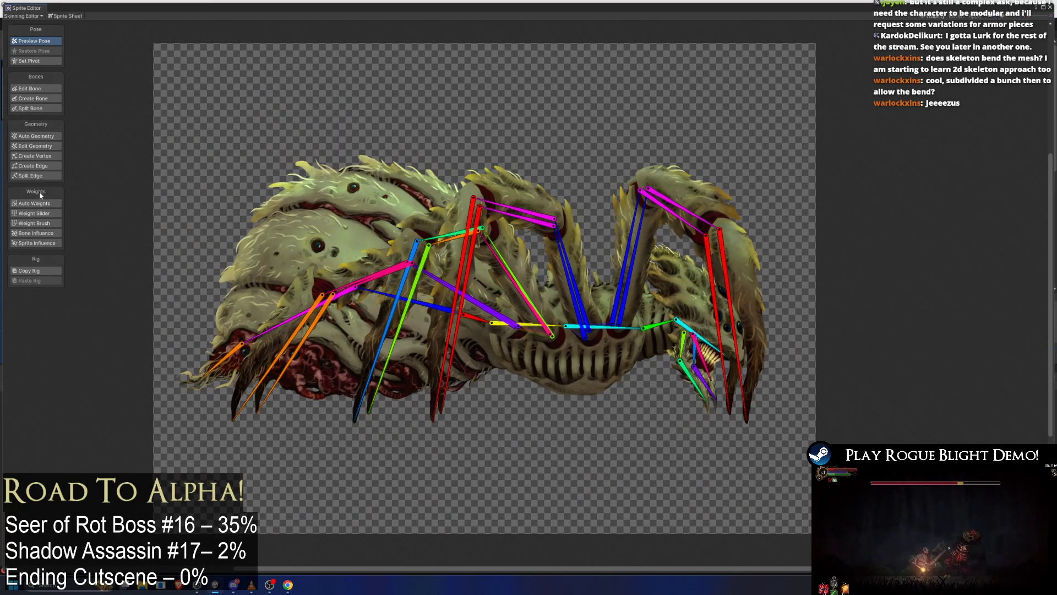
{"action": "left_click", "coordinate": [43, 204]}
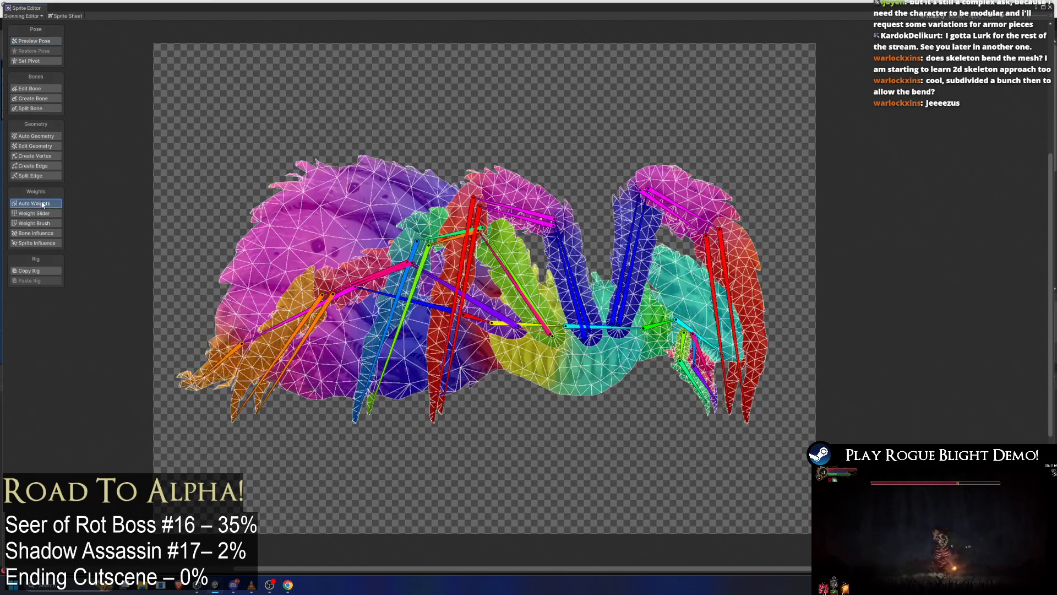
{"action": "scroll", "coordinate": [545, 297], "scroll_direction": "up", "scroll_amount": 1}
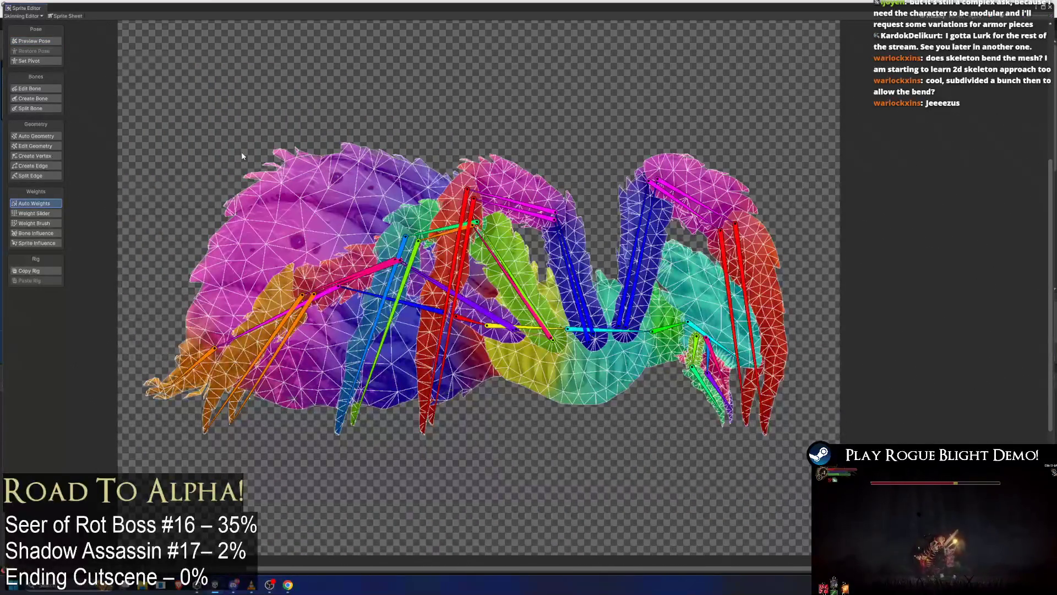
{"action": "left_click", "coordinate": [34, 41]}
{"action": "scroll", "coordinate": [484, 164], "scroll_direction": "up", "scroll_amount": 3}
Bend the middle, leg, jaw, head and claw bones to test the rig, then close the editor.
{"action": "mouse_move", "coordinate": [515, 245]}
{"action": "left_mouse_down"}
{"action": "mouse_move", "coordinate": [525, 232]}
{"action": "mouse_move", "coordinate": [447, 143]}
{"action": "left_mouse_up"}
{"action": "mouse_move", "coordinate": [526, 202]}
{"action": "left_mouse_down"}
{"action": "mouse_move", "coordinate": [621, 229]}
{"action": "mouse_move", "coordinate": [657, 282]}
{"action": "mouse_move", "coordinate": [551, 284]}
{"action": "mouse_move", "coordinate": [530, 297]}
{"action": "left_mouse_up"}
{"action": "scroll", "coordinate": [658, 281], "scroll_direction": "up", "scroll_amount": 6}
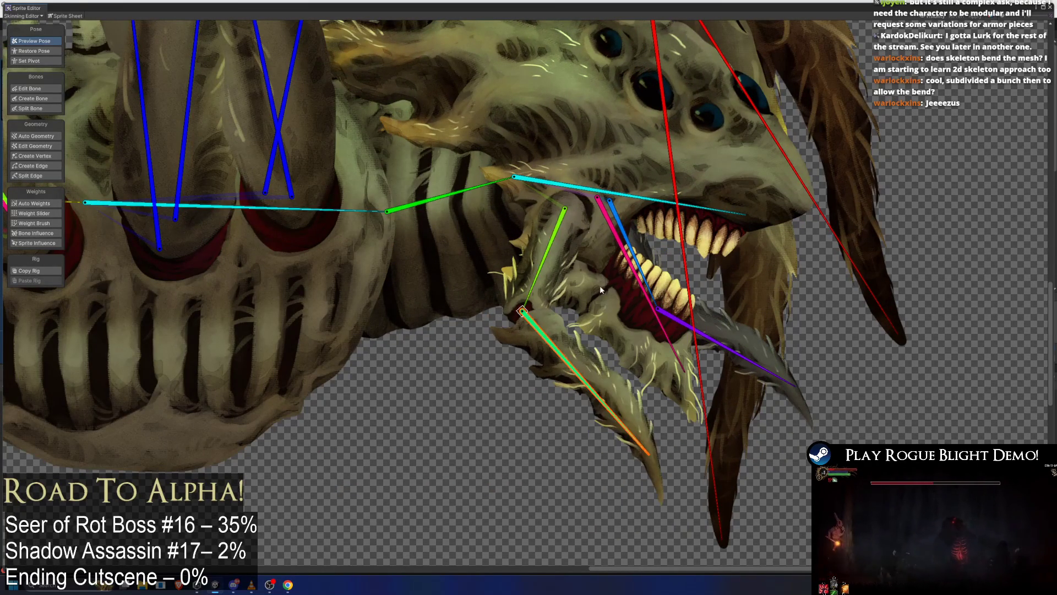
{"action": "left_click_drag", "start_coordinate": [628, 245], "coordinate": [598, 340]}
{"action": "scroll", "coordinate": [600, 361], "scroll_direction": "down", "scroll_amount": 8}
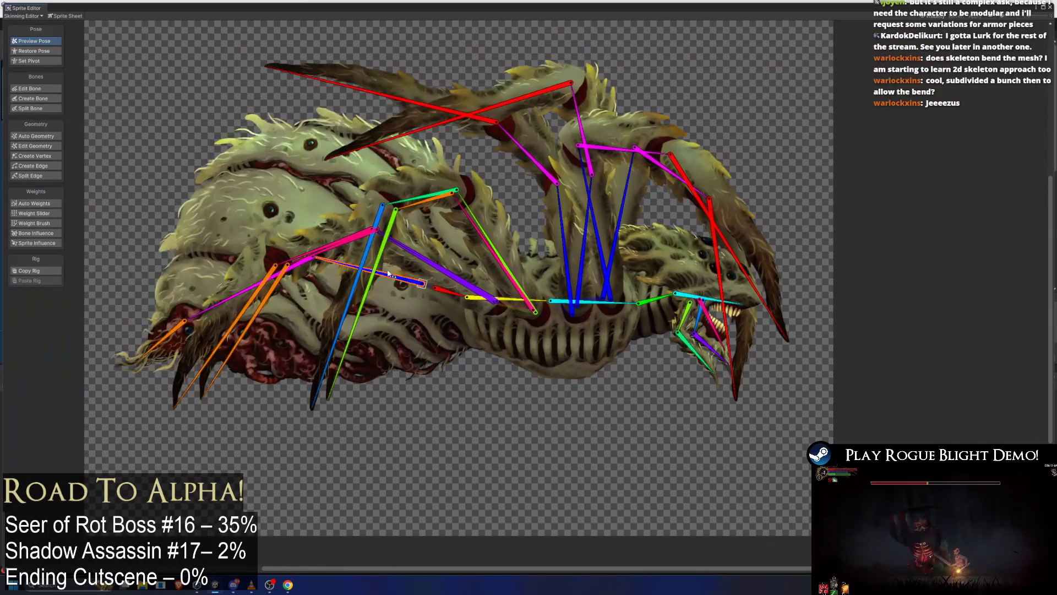
{"action": "left_click_drag", "start_coordinate": [389, 273], "coordinate": [253, 182]}
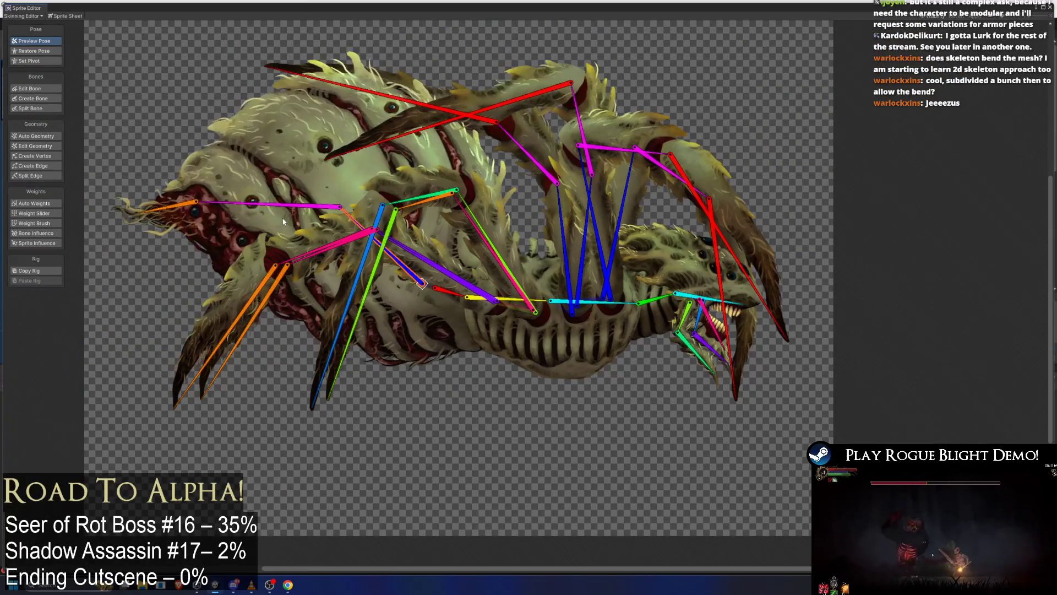
{"action": "left_click_drag", "start_coordinate": [304, 263], "coordinate": [297, 226]}
{"action": "left_click_drag", "start_coordinate": [438, 261], "coordinate": [466, 238]}
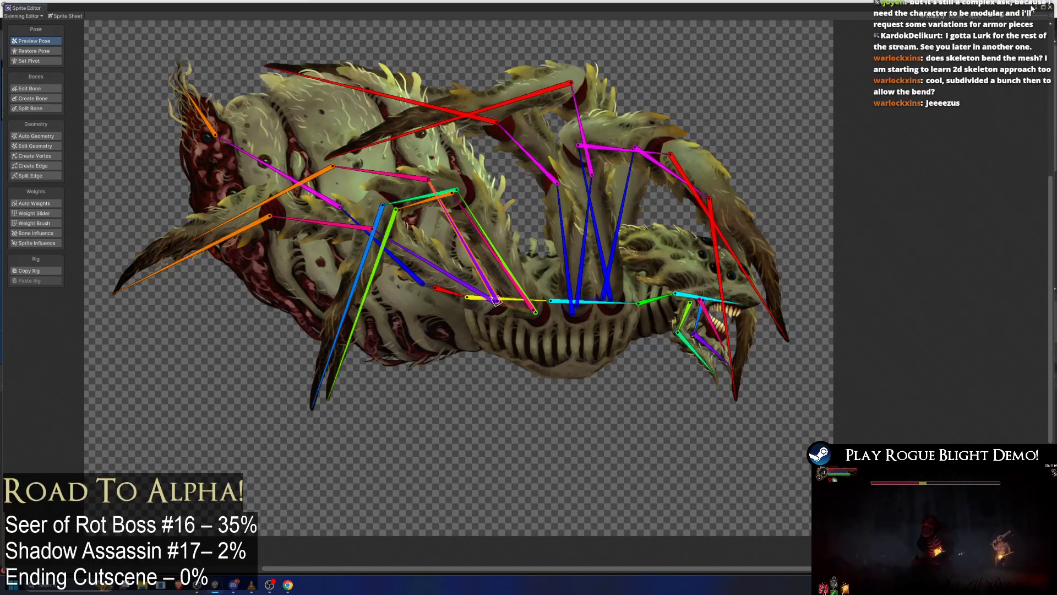
{"action": "left_click", "coordinate": [1050, 9]}
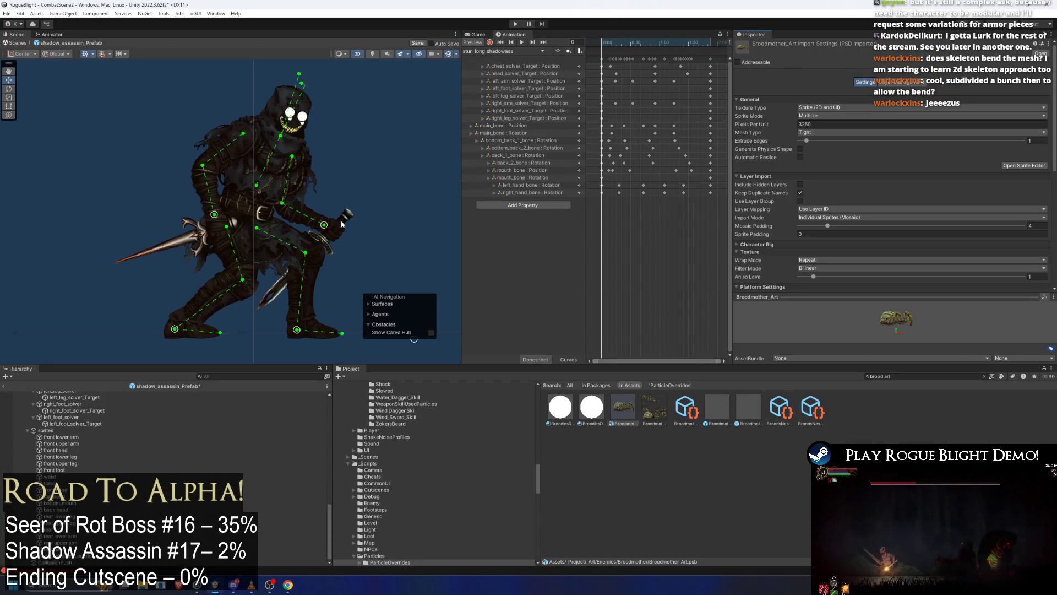
Drag the dagger-hand IK target up and to the right to test the arm.
{"action": "scroll", "coordinate": [362, 227], "scroll_direction": "up", "scroll_amount": 3}
{"action": "left_click", "coordinate": [315, 172]}
{"action": "scroll", "coordinate": [205, 185], "scroll_direction": "up", "scroll_amount": 2}
{"action": "left_click", "coordinate": [408, 180]}
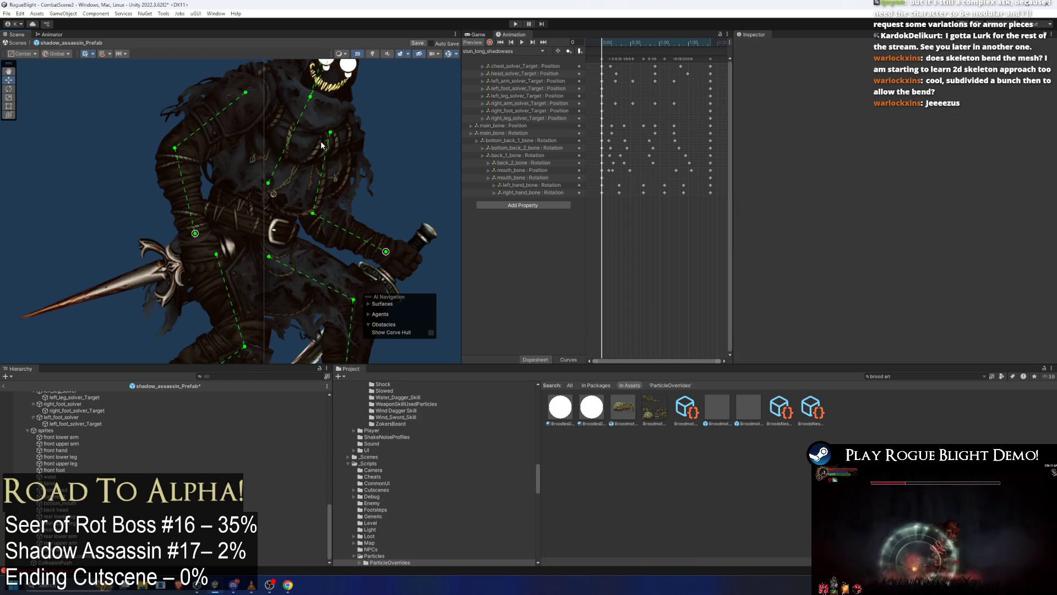
{"action": "scroll", "coordinate": [303, 236], "scroll_direction": "up", "scroll_amount": 1}
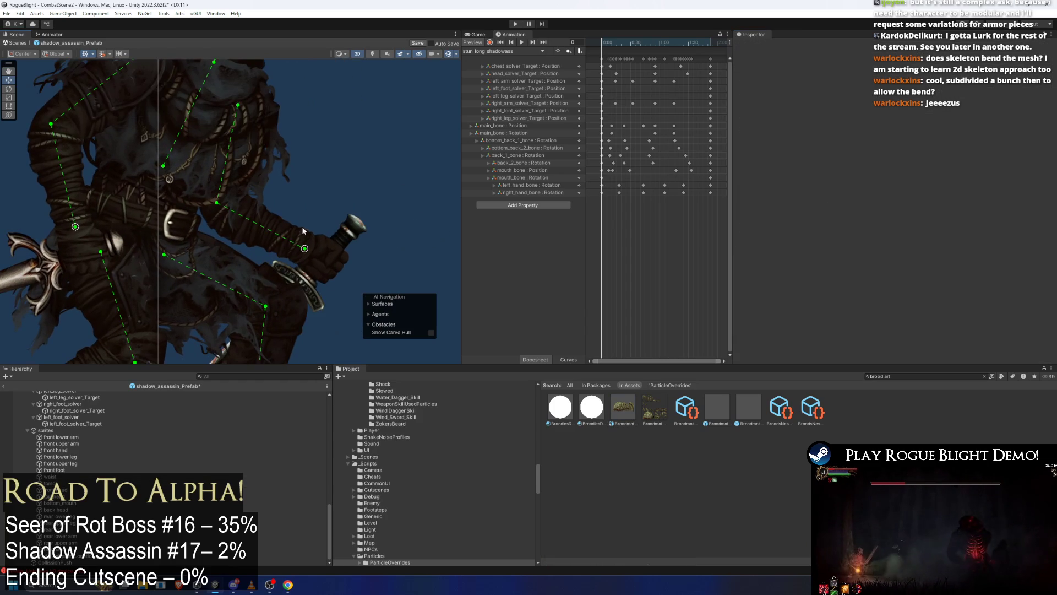
{"action": "mouse_move", "coordinate": [305, 248]}
{"action": "left_mouse_down"}
{"action": "mouse_move", "coordinate": [394, 238]}
{"action": "mouse_move", "coordinate": [419, 190]}
{"action": "mouse_move", "coordinate": [435, 203]}
{"action": "mouse_move", "coordinate": [416, 185]}
{"action": "mouse_move", "coordinate": [409, 249]}
{"action": "mouse_move", "coordinate": [419, 221]}
{"action": "mouse_move", "coordinate": [384, 165]}
{"action": "left_mouse_up"}
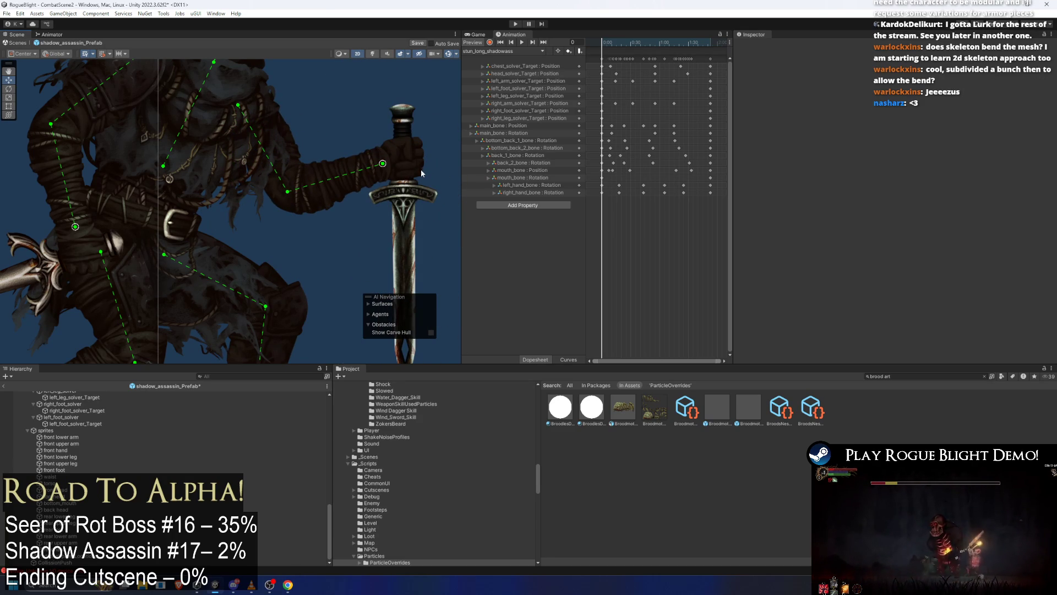
Select main_bone and move the whole body rig down and up, then select the waist.
{"action": "scroll", "coordinate": [293, 202], "scroll_direction": "down", "scroll_amount": 6}
{"action": "scroll", "coordinate": [304, 220], "scroll_direction": "down", "scroll_amount": 2}
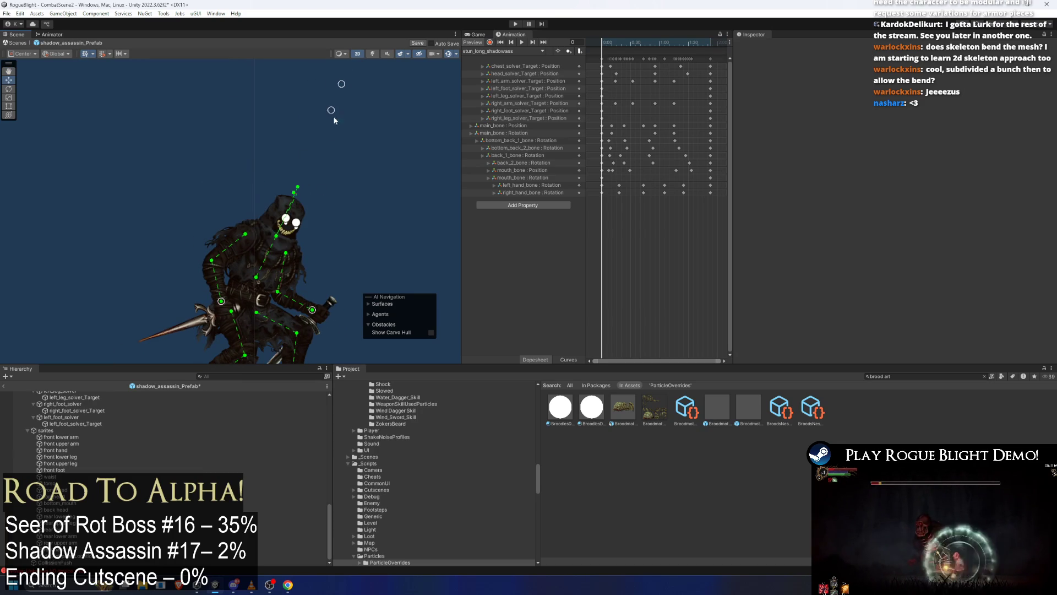
{"action": "left_click_drag", "start_coordinate": [292, 258], "coordinate": [297, 173]}
{"action": "left_click", "coordinate": [261, 221]}
{"action": "mouse_move", "coordinate": [261, 221]}
{"action": "left_mouse_down"}
{"action": "mouse_move", "coordinate": [235, 249]}
{"action": "mouse_move", "coordinate": [256, 236]}
{"action": "mouse_move", "coordinate": [250, 246]}
{"action": "left_mouse_up"}
{"action": "mouse_move", "coordinate": [264, 237]}
{"action": "left_mouse_down"}
{"action": "mouse_move", "coordinate": [247, 213]}
{"action": "mouse_move", "coordinate": [253, 231]}
{"action": "left_mouse_up"}
{"action": "left_click", "coordinate": [296, 208]}
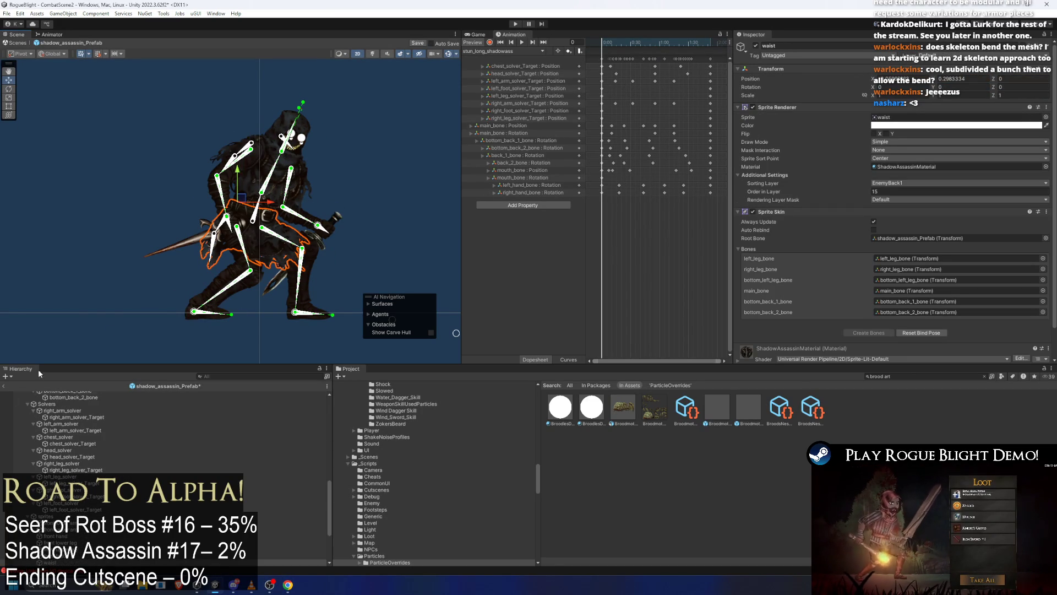
Preview idle_shadowass, then start a new clip in the _Animations/_Enemy/ShadowAssassin folder.
{"action": "left_click", "coordinate": [369, 136]}
{"action": "key", "text": "space"}
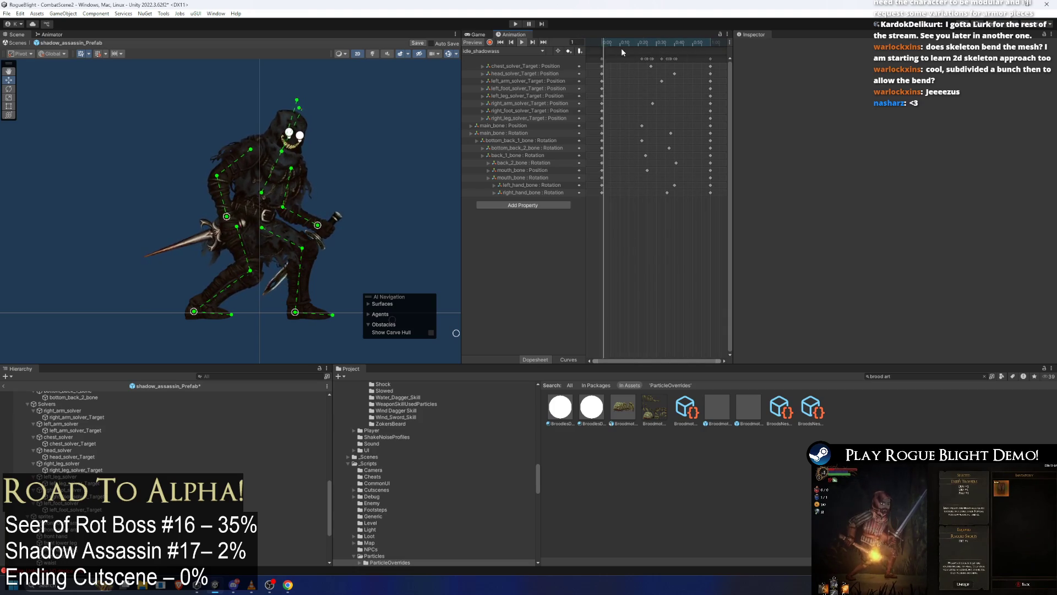
{"action": "left_click", "coordinate": [509, 50]}
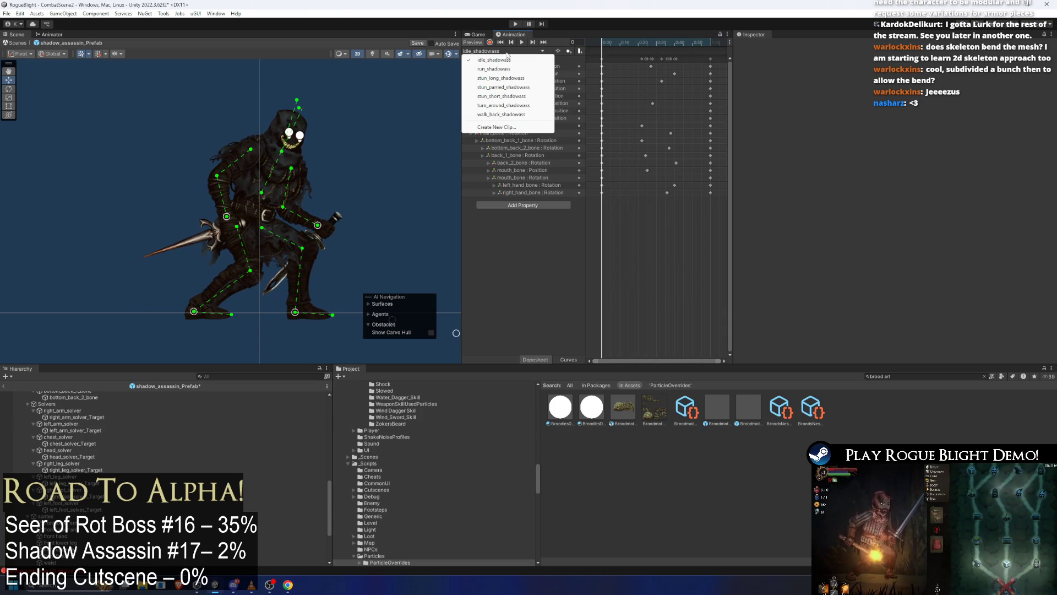
{"action": "left_click", "coordinate": [511, 127]}
{"action": "double_click", "coordinate": [326, 175]}
{"action": "double_click", "coordinate": [318, 198]}
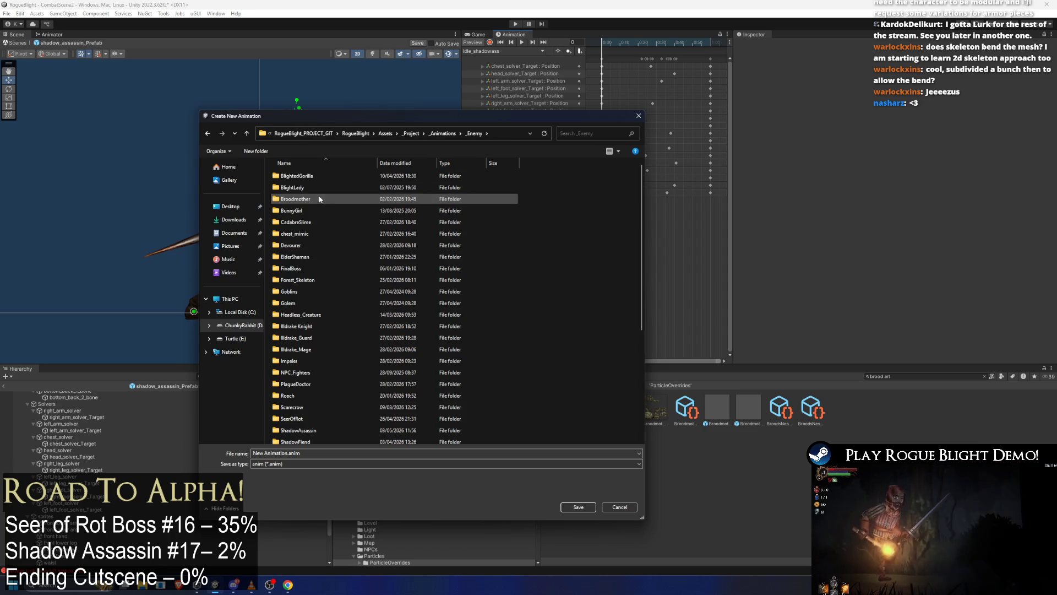
{"action": "left_click", "coordinate": [346, 257]}
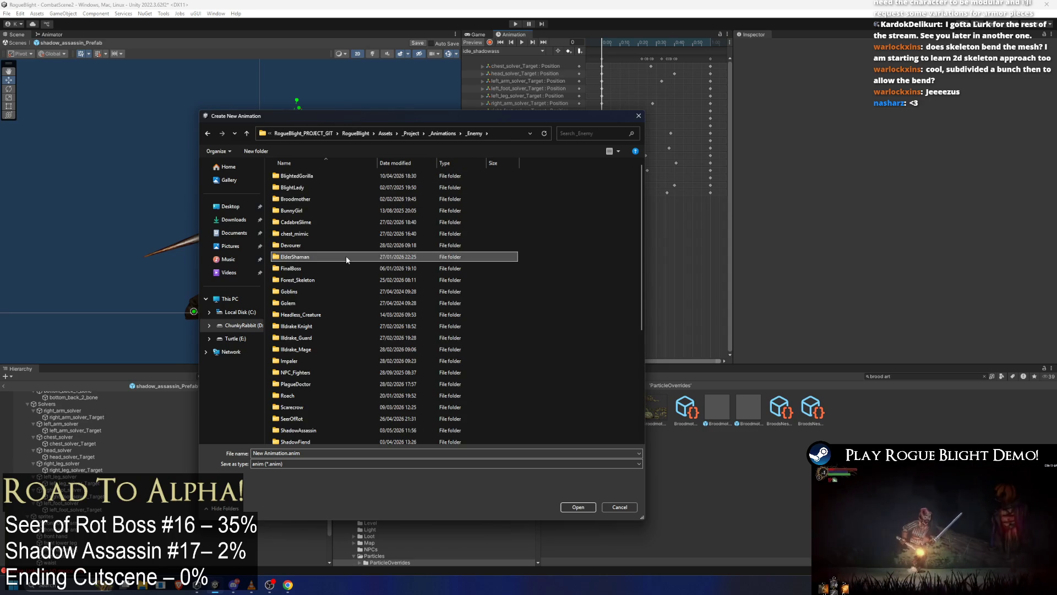
{"action": "key", "text": "ctrl+Up"}
{"action": "key", "text": "ctrl+Up"}
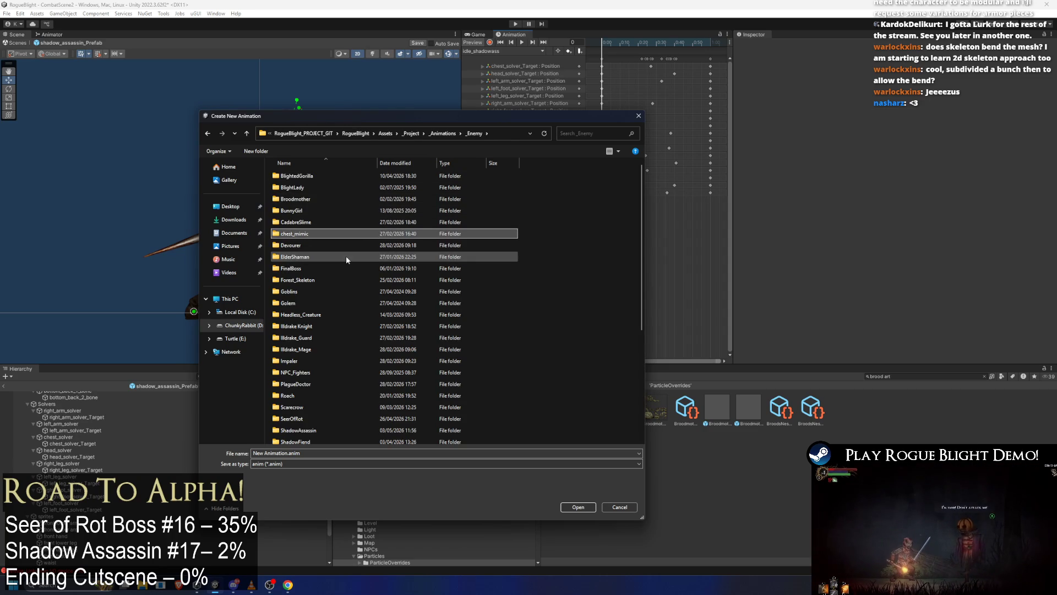
{"action": "key", "text": "s"}
{"action": "key", "text": "s"}
{"action": "key", "text": "s"}
{"action": "key", "text": "Up"}
{"action": "key", "text": "Return"}
Save the new clip as introduction_shadowass.anim.
{"action": "left_click", "coordinate": [303, 175]}
{"action": "left_click", "coordinate": [308, 456]}
{"action": "key", "text": "Home"}
{"action": "key", "text": "shift+Right"}
{"action": "key", "text": "shift+Right"}
{"action": "key", "text": "shift+Right"}
{"action": "type", "text": "introduic"}
{"action": "key", "text": "Return"}
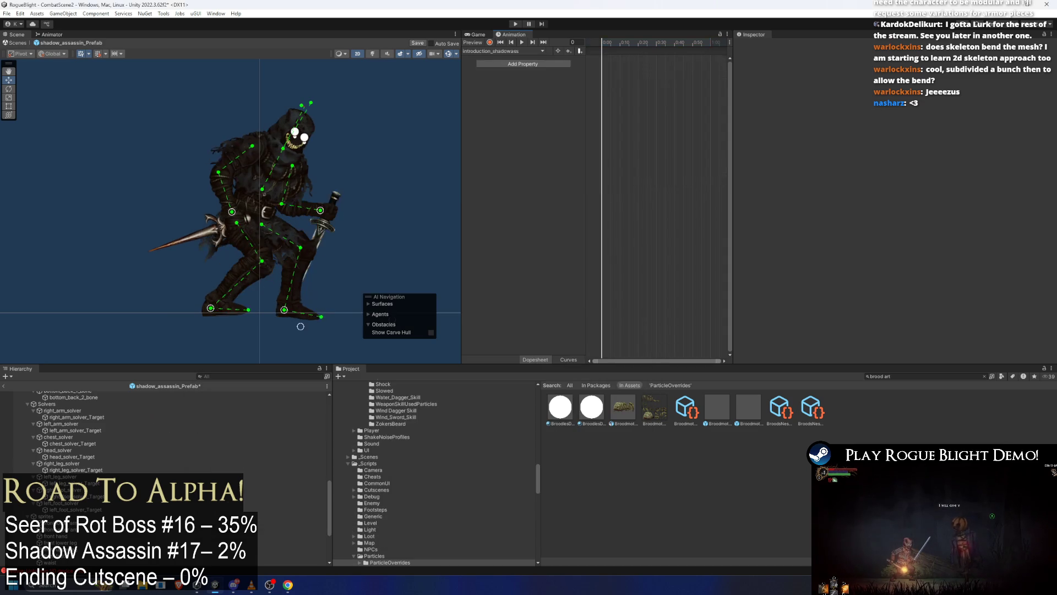
Create a second clip named introduction_cancel_shadowass.anim in the same folder.
{"action": "left_click", "coordinate": [515, 51]}
{"action": "left_click", "coordinate": [516, 136]}
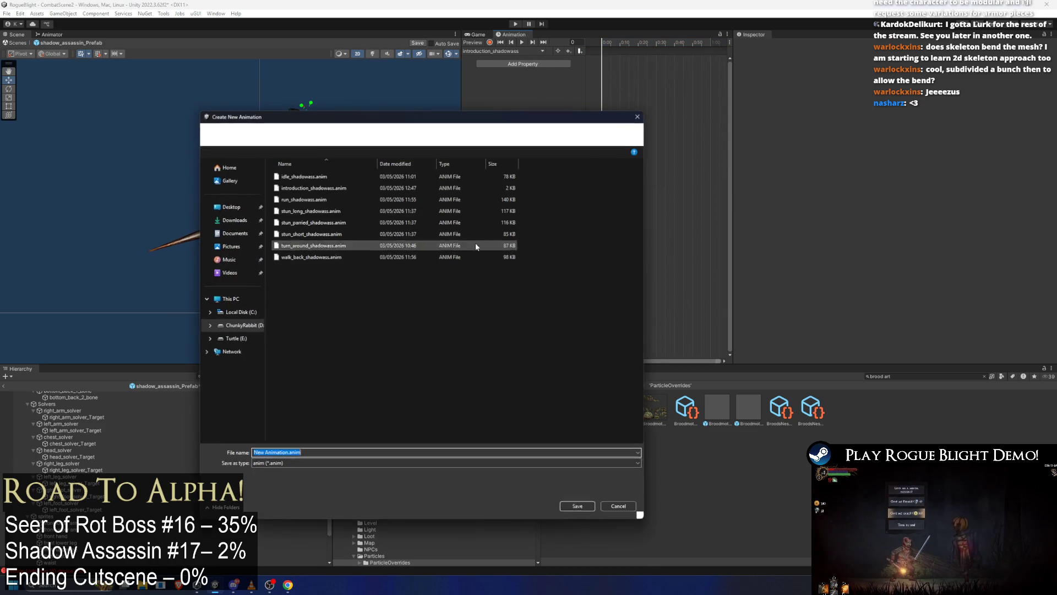
{"action": "left_click", "coordinate": [313, 187]}
{"action": "left_click", "coordinate": [282, 452]}
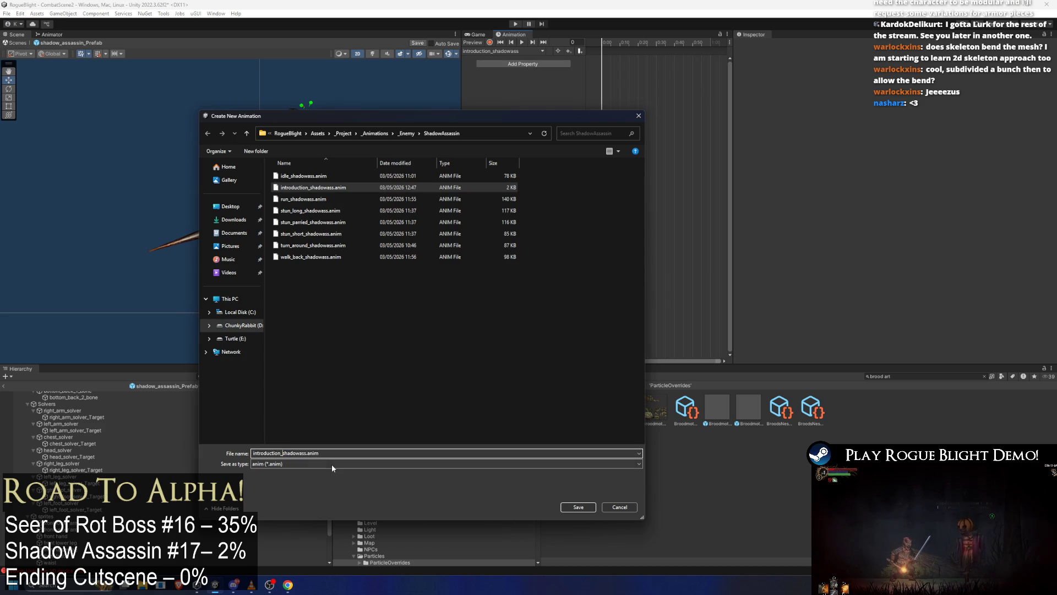
{"action": "type", "text": "cancel_"}
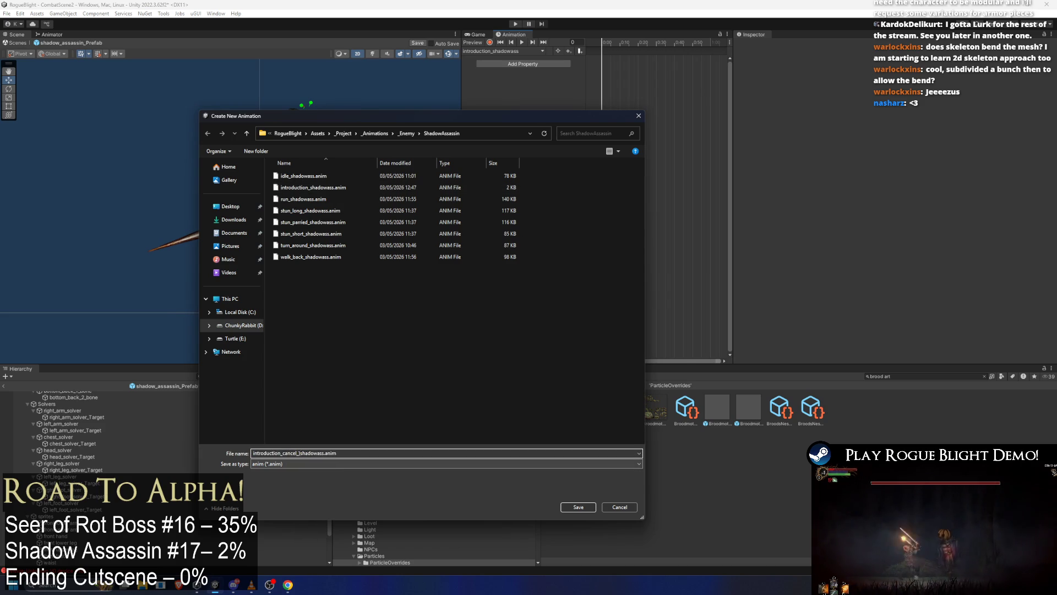
{"action": "key", "text": "Return"}
{"action": "left_click", "coordinate": [894, 376]}
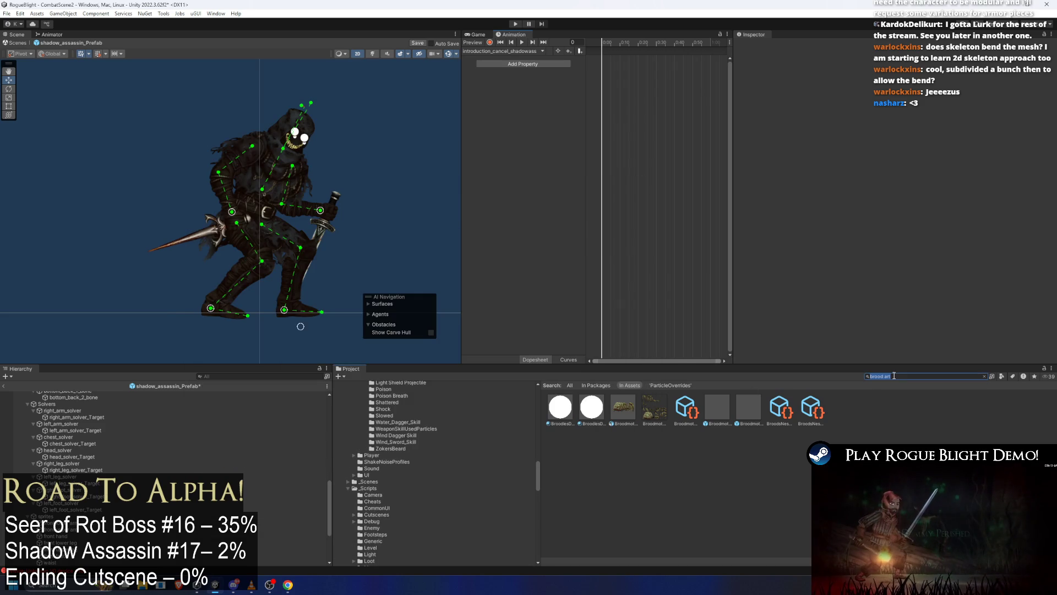
Turn off looping on both introduction clips and save shadow_assassin_Prefab.
{"action": "type", "text": "intross"}
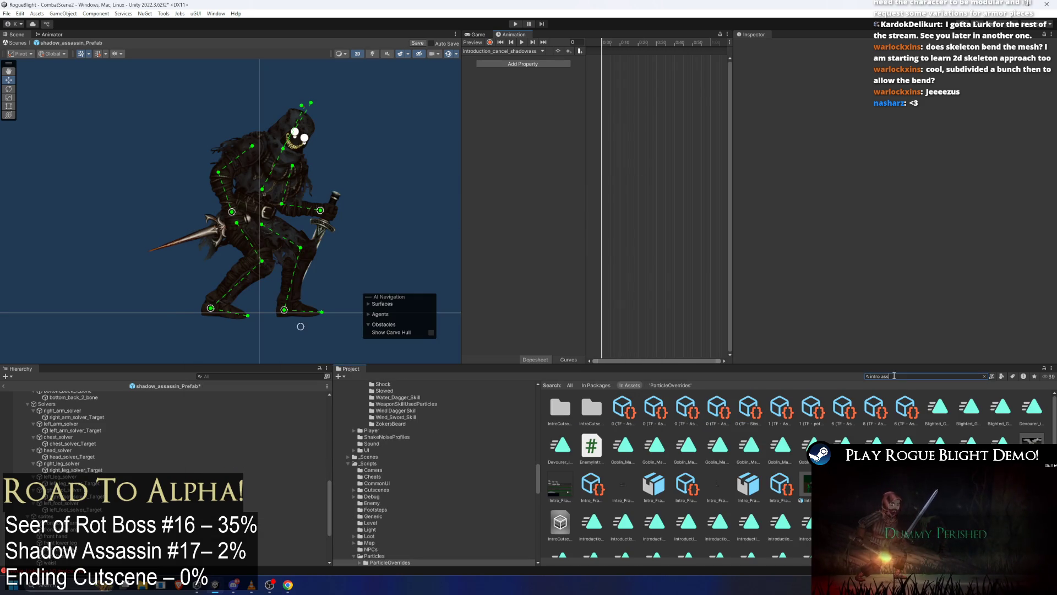
{"action": "key", "text": "Down"}
{"action": "left_click", "coordinate": [876, 81]}
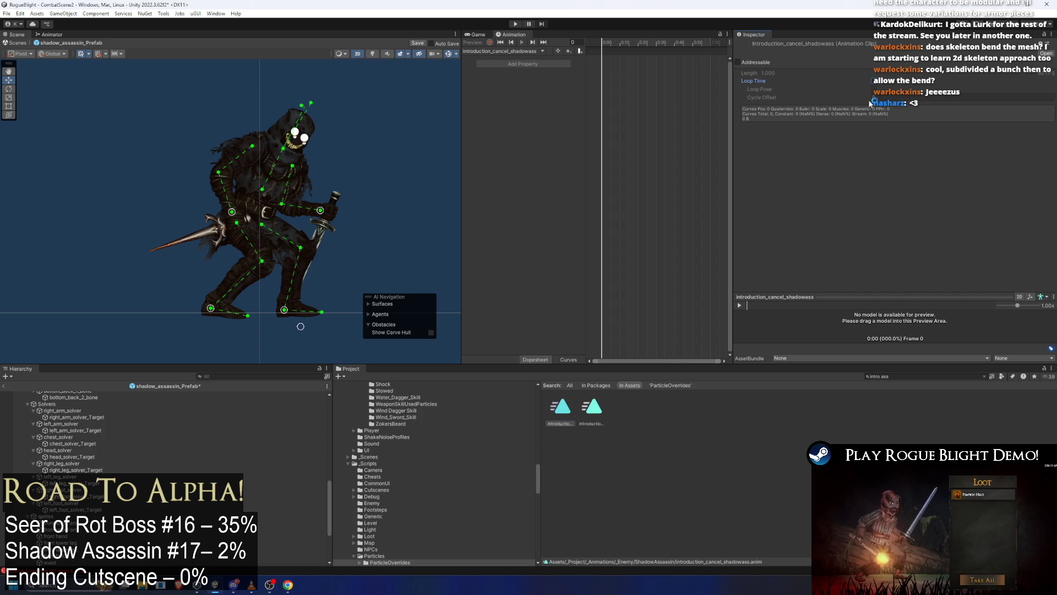
{"action": "left_click", "coordinate": [598, 419]}
{"action": "left_click", "coordinate": [875, 82]}
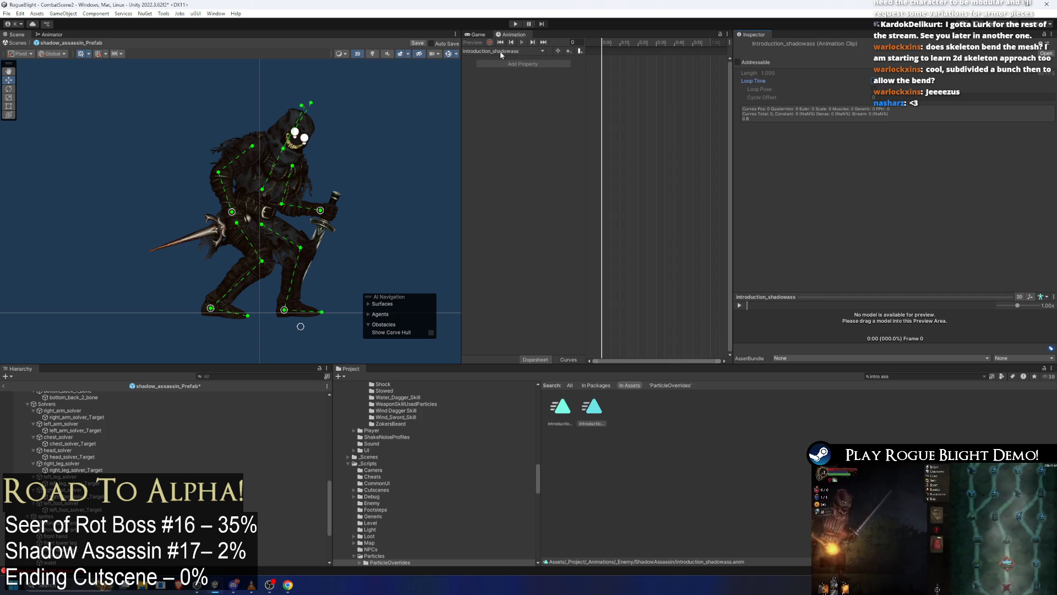
{"action": "key", "text": "ctrl+s"}
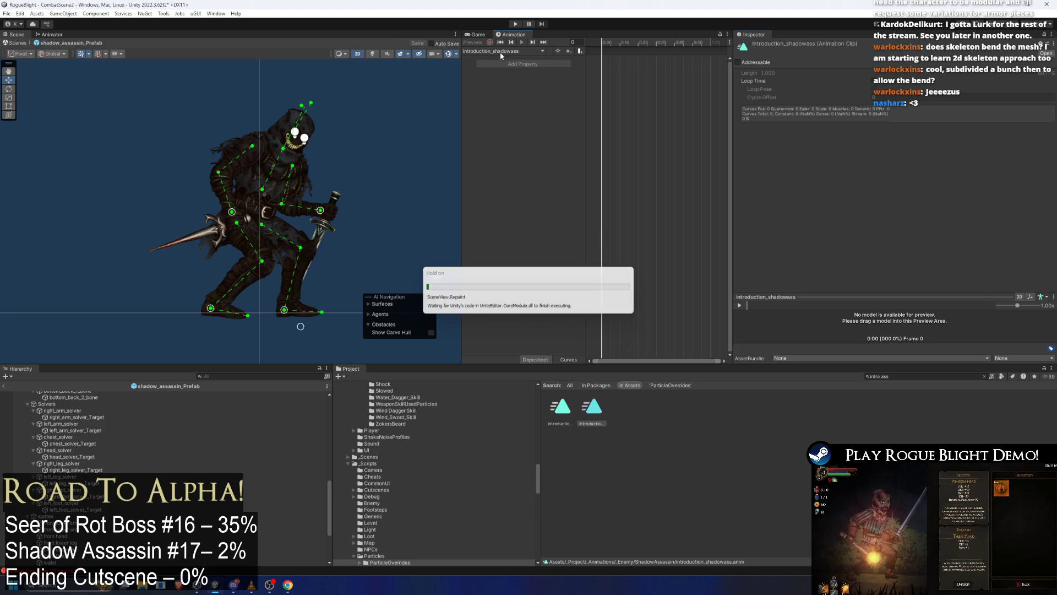
{"action": "scroll", "coordinate": [113, 411], "scroll_direction": "up", "scroll_amount": 10}
On the prefab root, add ParryingDagger_Weapon and IronDagger_Weapon as the two Attack Objs.
{"action": "left_click", "coordinate": [75, 394]}
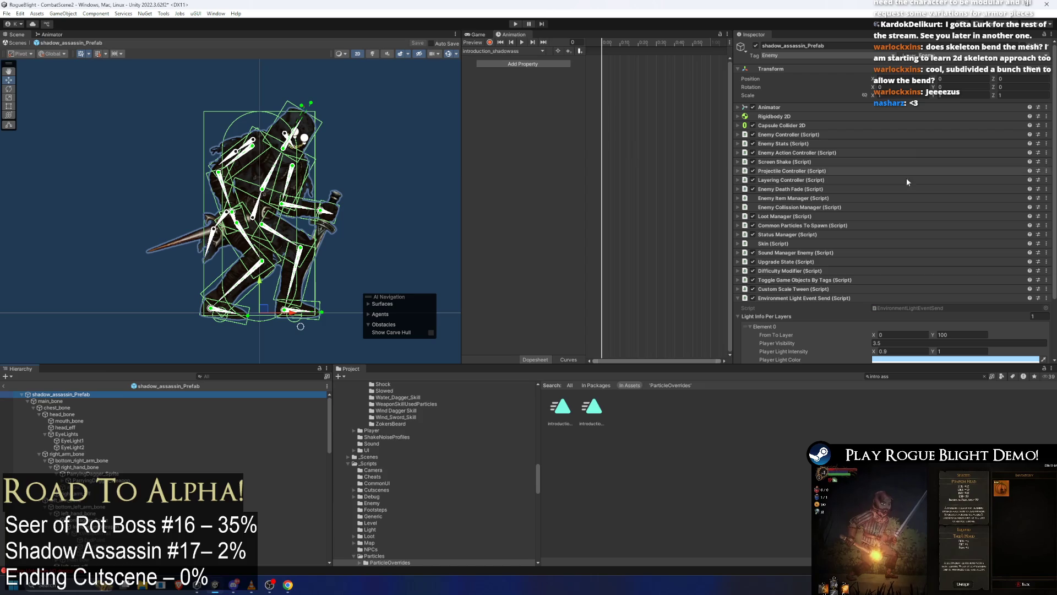
{"action": "left_click", "coordinate": [870, 296]}
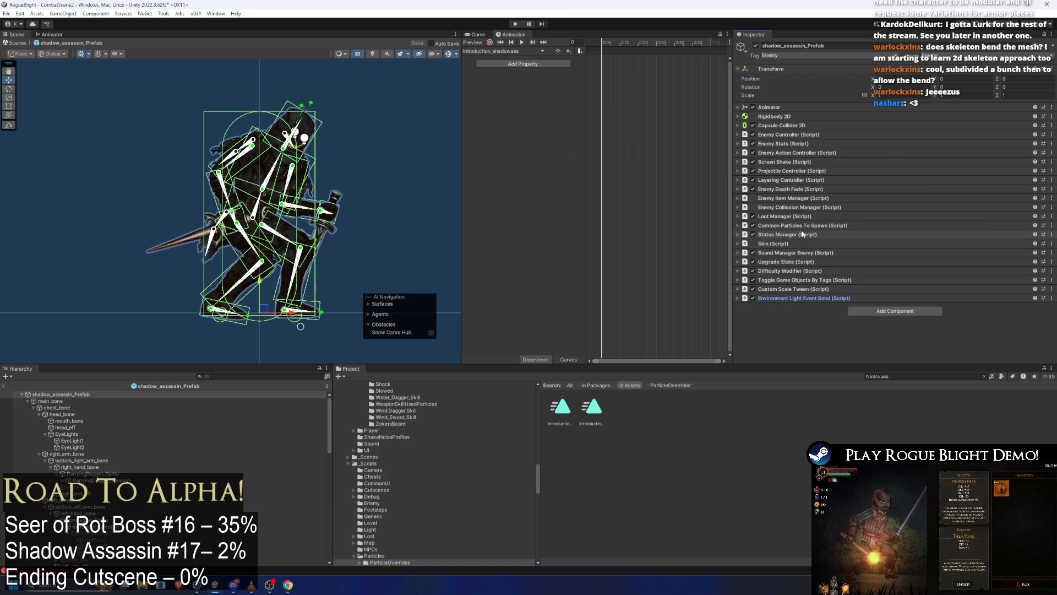
{"action": "left_click", "coordinate": [798, 207]}
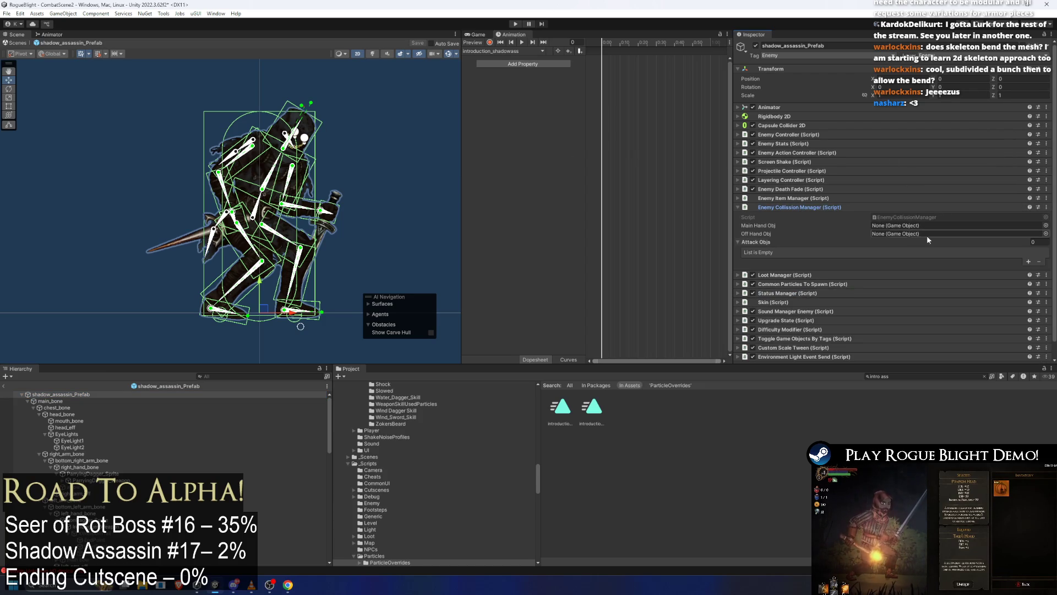
{"action": "left_click", "coordinate": [1035, 259]}
{"action": "left_click", "coordinate": [1045, 258]}
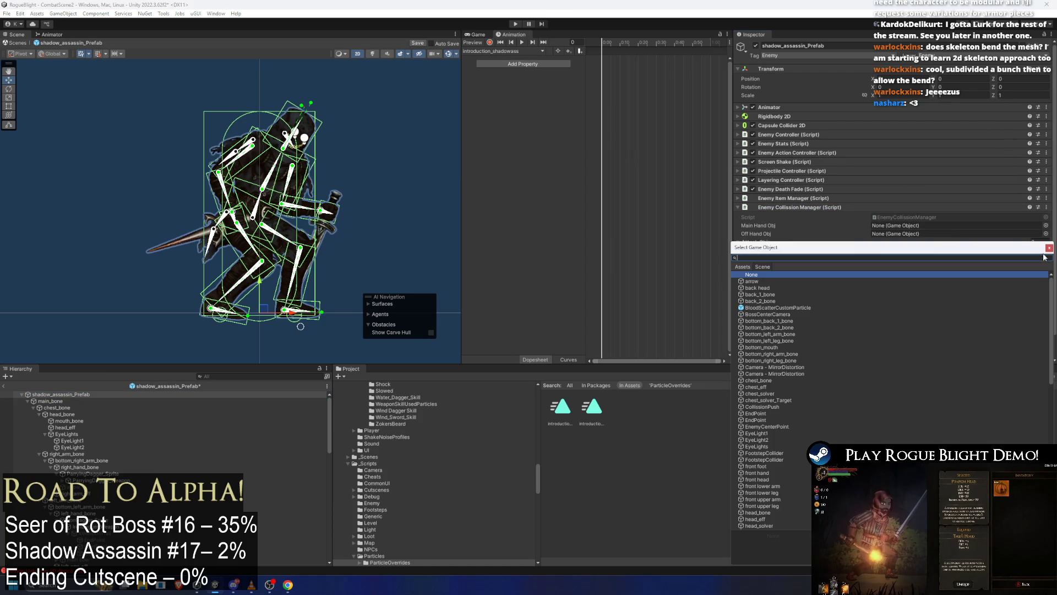
{"action": "type", "text": "pag"}
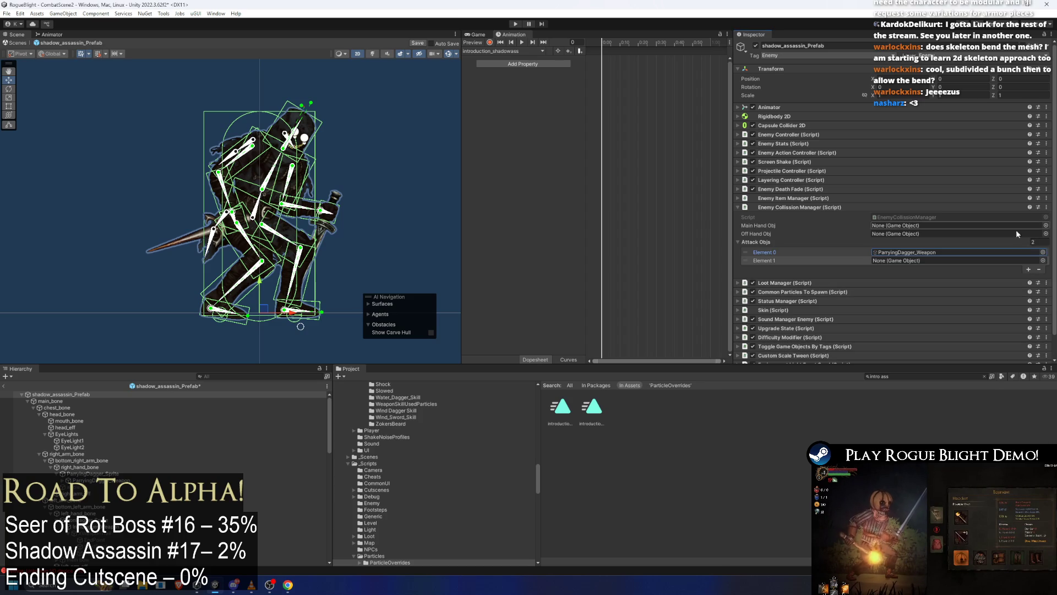
{"action": "left_click", "coordinate": [1040, 264]}
{"action": "type", "text": "l"}
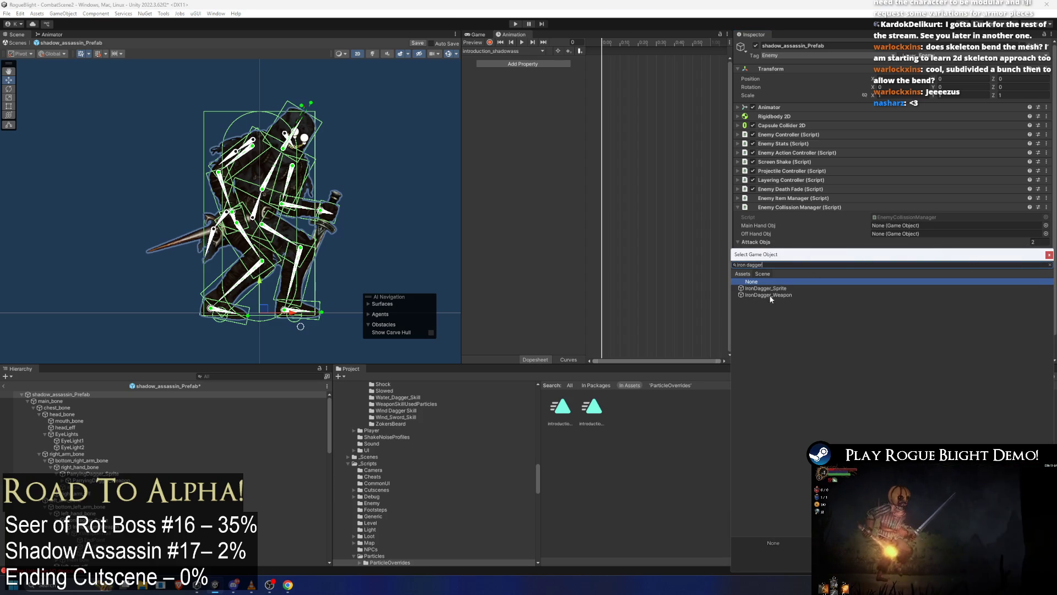
{"action": "double_click", "coordinate": [771, 294]}
{"action": "scroll", "coordinate": [831, 248], "scroll_direction": "down", "scroll_amount": 2}
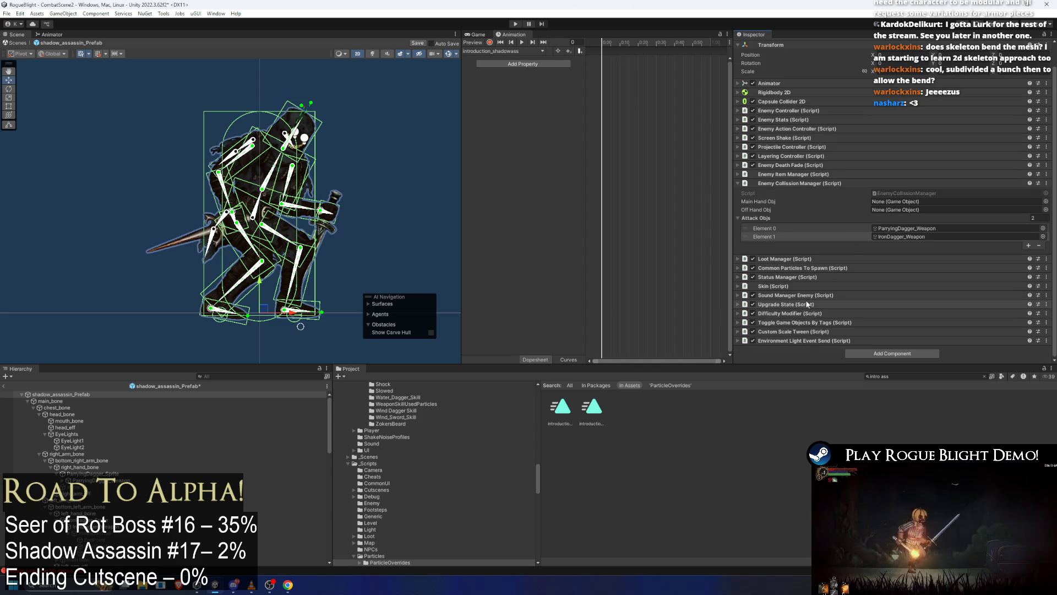
{"action": "left_click", "coordinate": [805, 295]}
{"action": "scroll", "coordinate": [1010, 291], "scroll_direction": "down", "scroll_amount": 5}
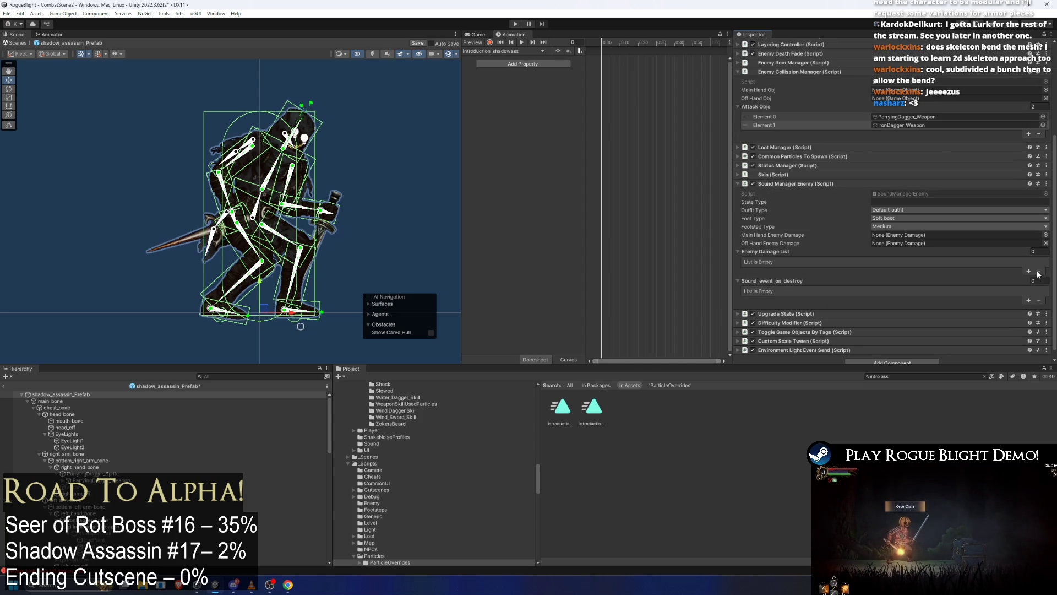
Set the Enemy Damage List entries, with IronDagger_Weapon in the second slot.
{"action": "type", "text": "1"}
{"action": "key", "text": "Return"}
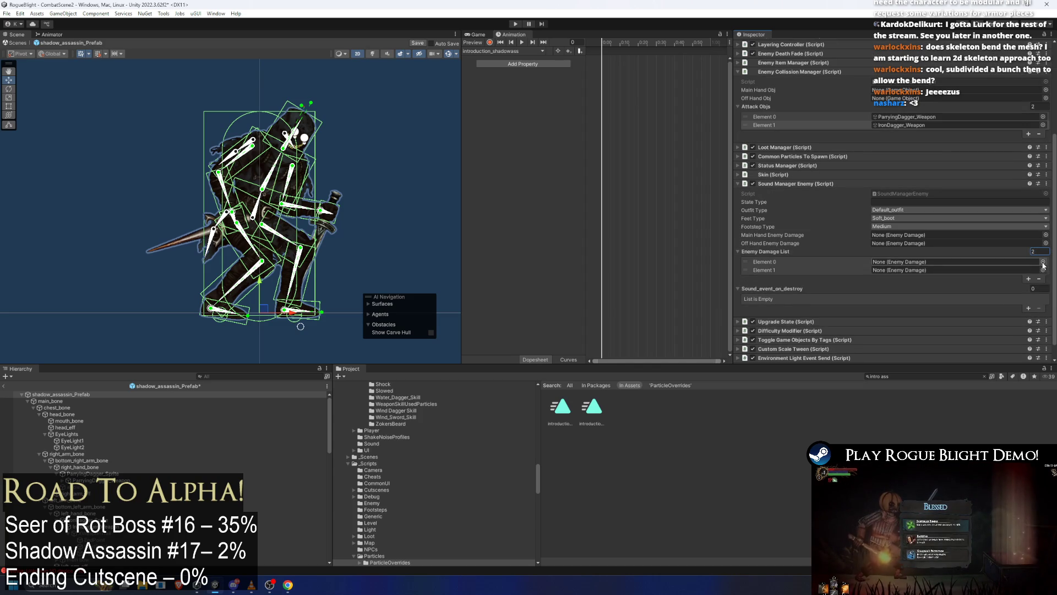
{"action": "left_click", "coordinate": [1045, 262]}
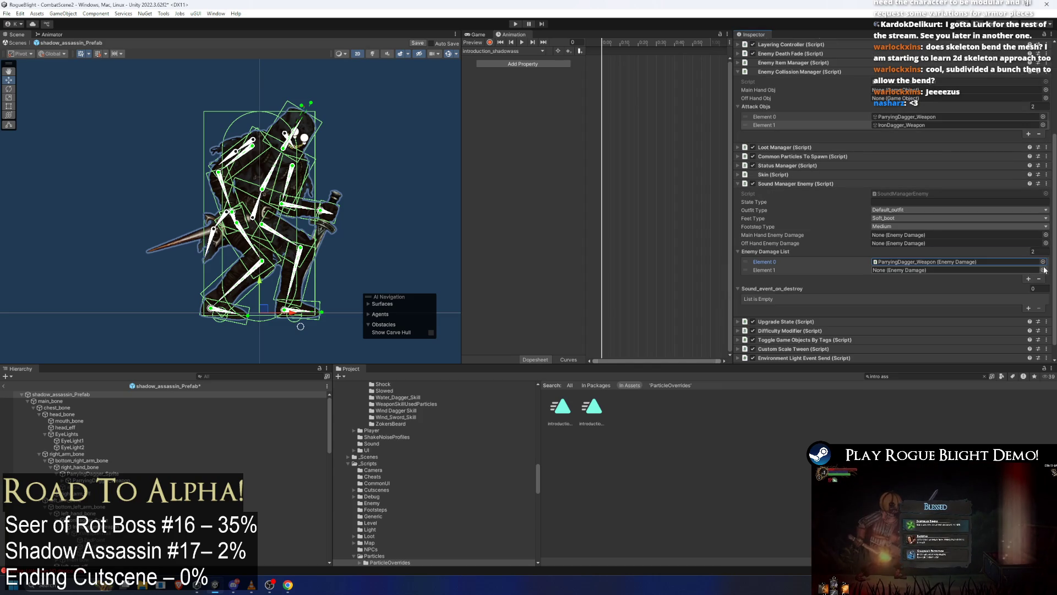
{"action": "double_click", "coordinate": [769, 295]}
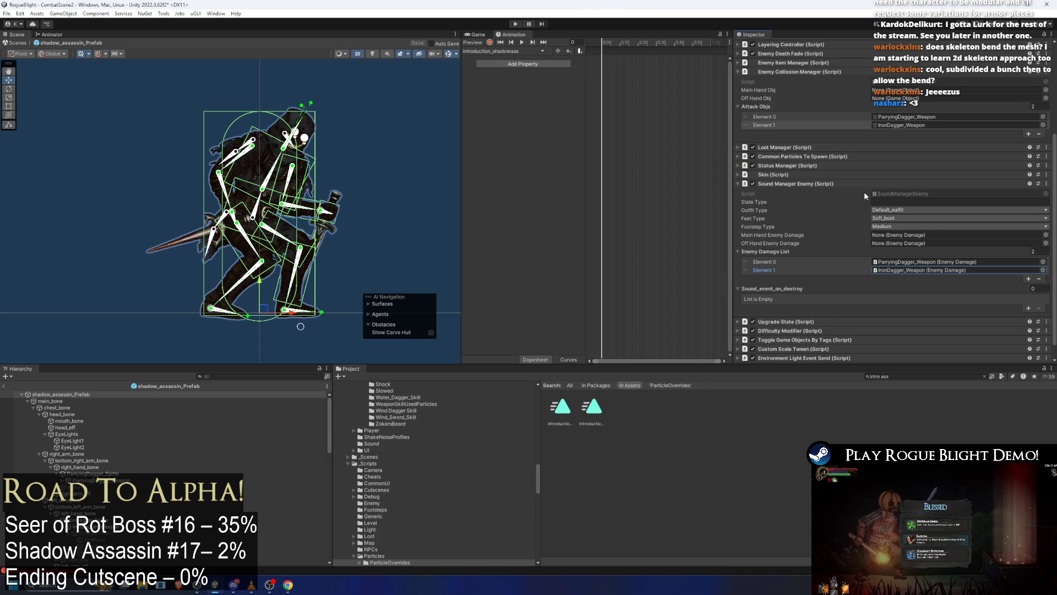
Switch the Animation window to the idle_shadowass clip.
{"action": "left_click", "coordinate": [529, 51]}
{"action": "left_click", "coordinate": [508, 63]}
{"action": "left_click", "coordinate": [476, 51]}
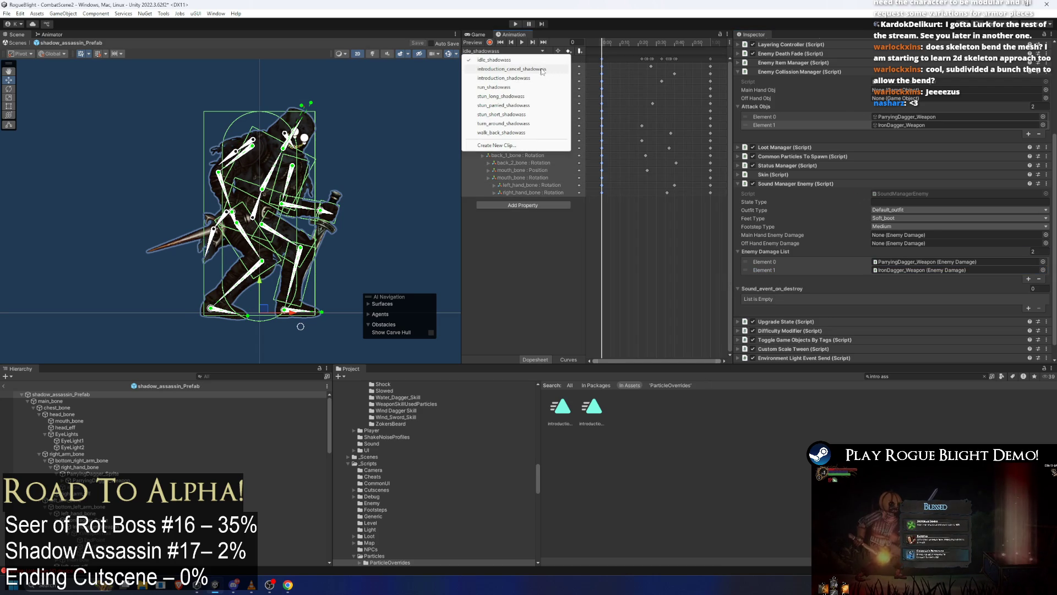
Browse introduction_cancel_shadowass, then return to introduction_shadowass for editing.
{"action": "left_click", "coordinate": [577, 54]}
{"action": "left_click", "coordinate": [499, 51]}
{"action": "left_click", "coordinate": [512, 69]}
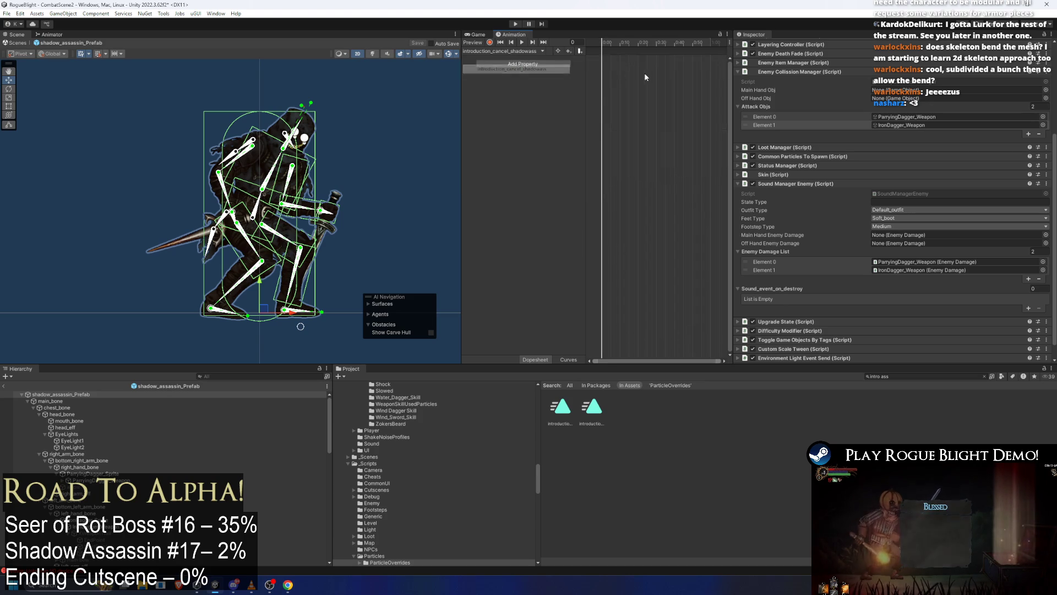
{"action": "left_click", "coordinate": [501, 50]}
{"action": "left_click", "coordinate": [505, 77]}
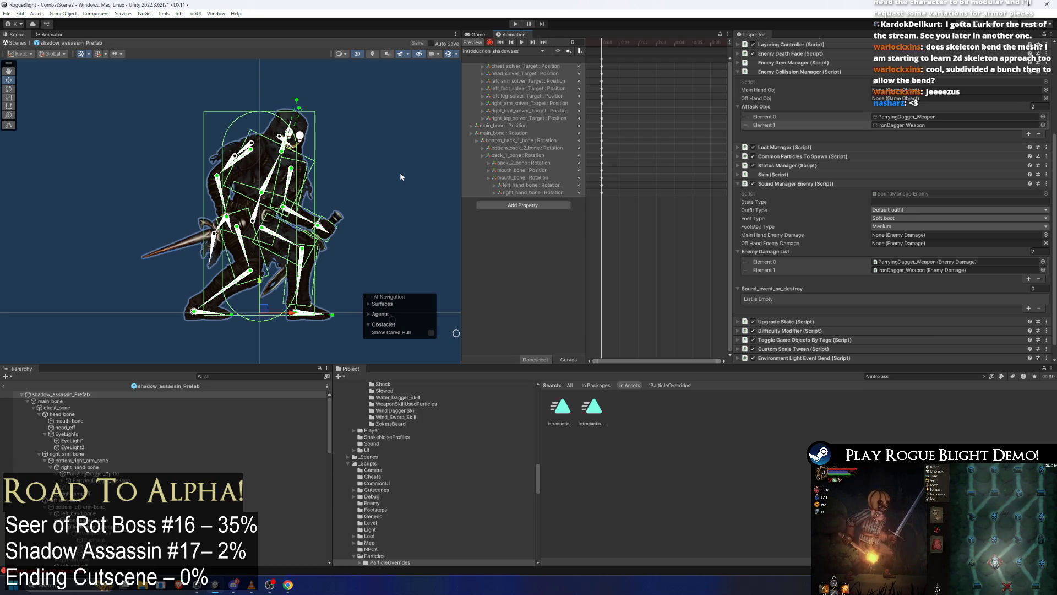
{"action": "right_click", "coordinate": [615, 52]}
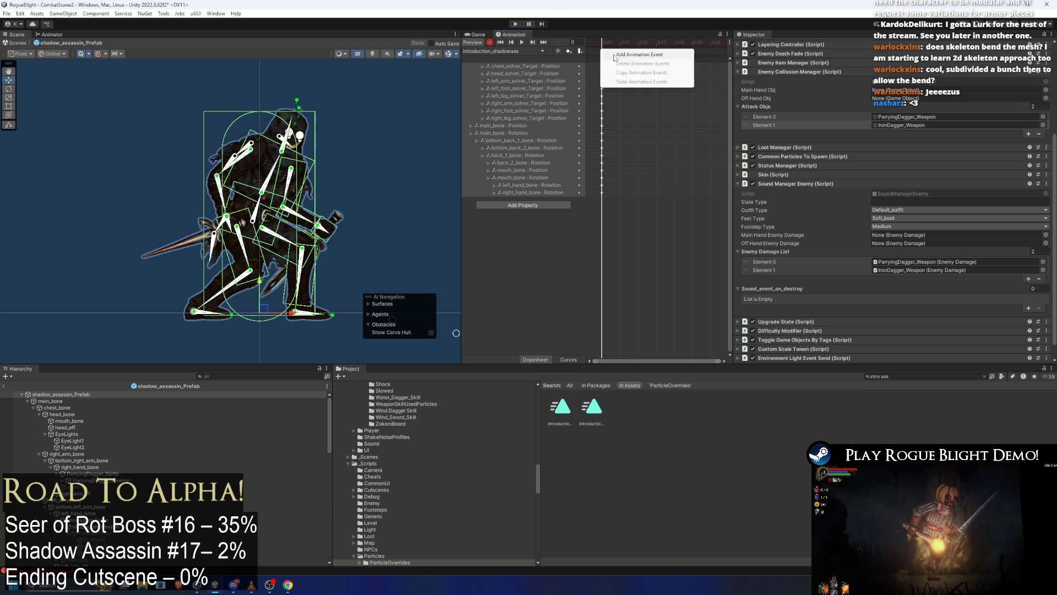
Add an animation event at frame 0, leaving its function unassigned.
{"action": "left_click", "coordinate": [633, 57]}
{"action": "left_click", "coordinate": [835, 67]}
{"action": "mouse_move", "coordinate": [842, 95]}
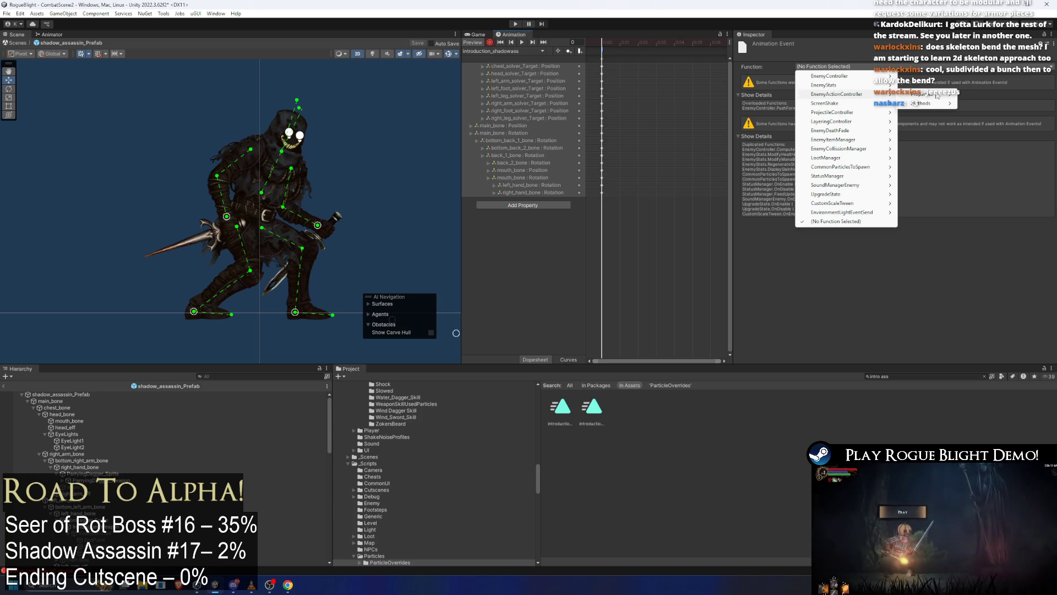
{"action": "mouse_move", "coordinate": [939, 103]}
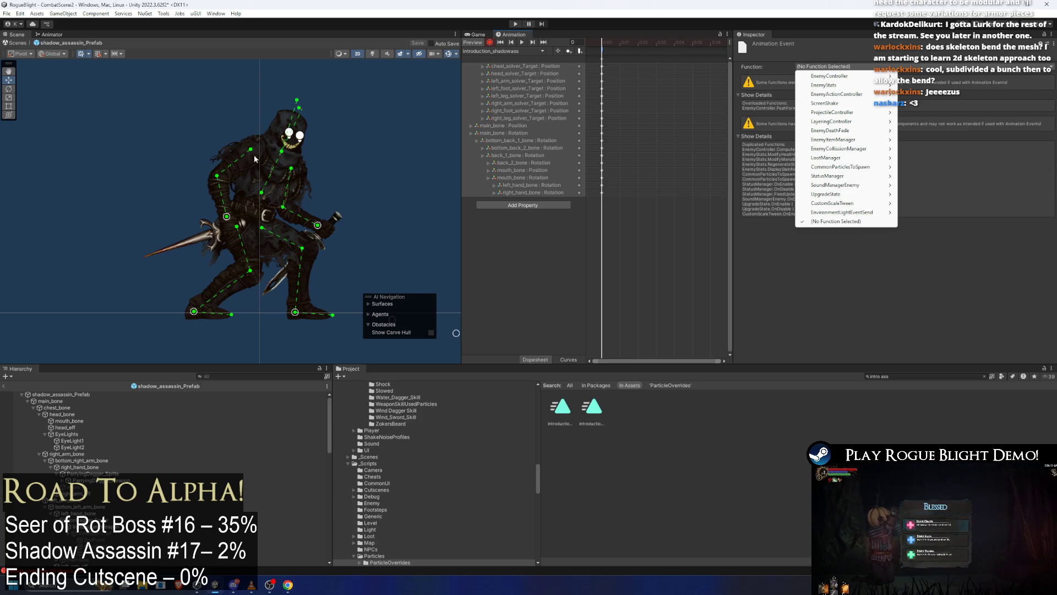
{"action": "left_click", "coordinate": [639, 131]}
{"action": "scroll", "coordinate": [364, 135], "scroll_direction": "down", "scroll_amount": 3}
{"action": "scroll", "coordinate": [295, 123], "scroll_direction": "down", "scroll_amount": 5}
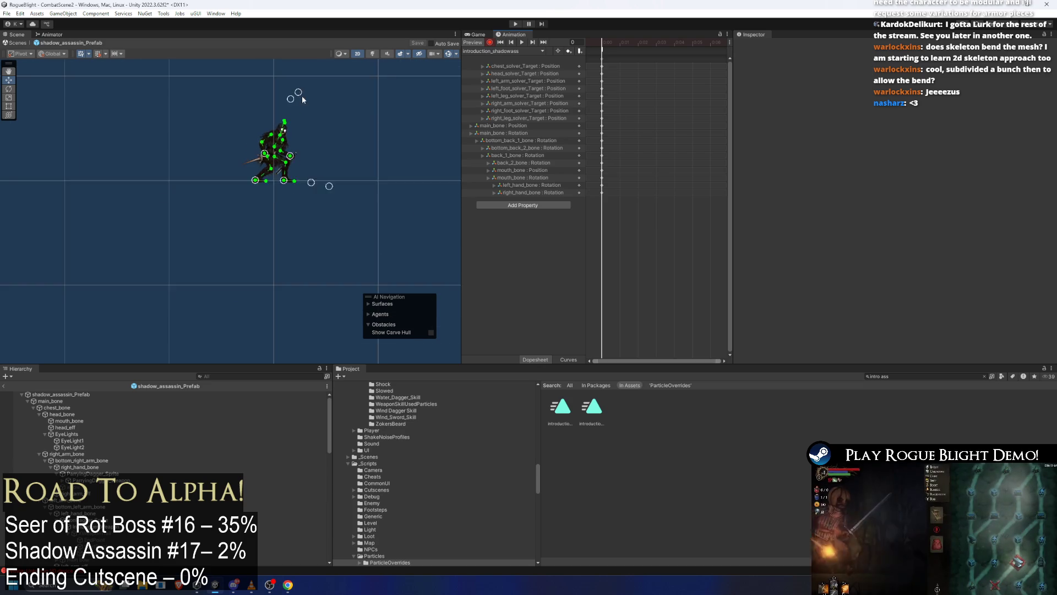
Select main_bone and raise it high with the Move tool.
{"action": "left_click", "coordinate": [269, 252]}
{"action": "scroll", "coordinate": [287, 255], "scroll_direction": "down", "scroll_amount": 3}
{"action": "scroll", "coordinate": [287, 255], "scroll_direction": "up", "scroll_amount": 5}
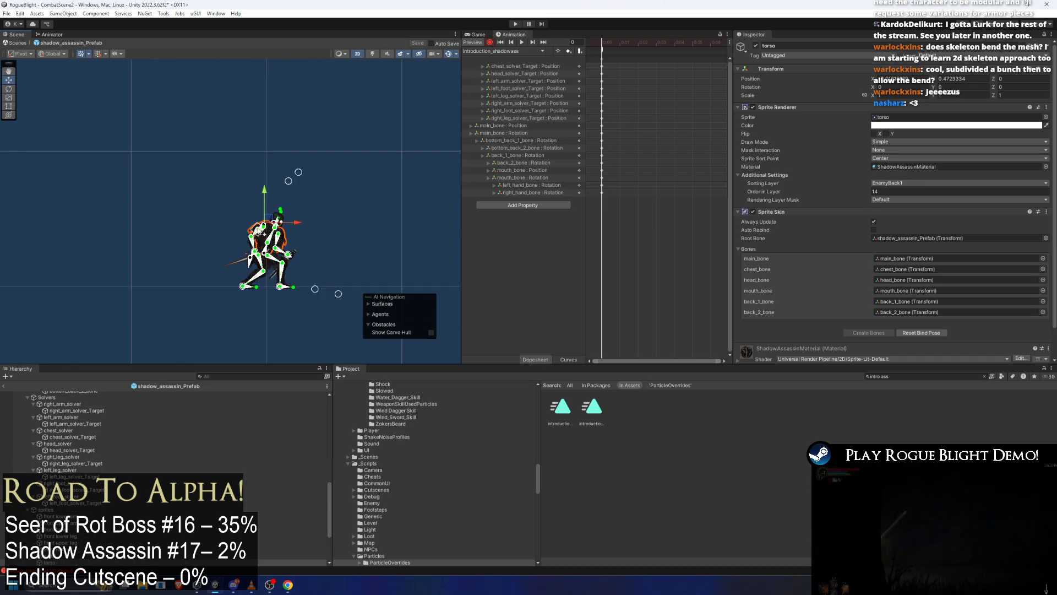
{"action": "left_click", "coordinate": [268, 254]}
{"action": "key", "text": "w"}
{"action": "scroll", "coordinate": [286, 264], "scroll_direction": "down", "scroll_amount": 5}
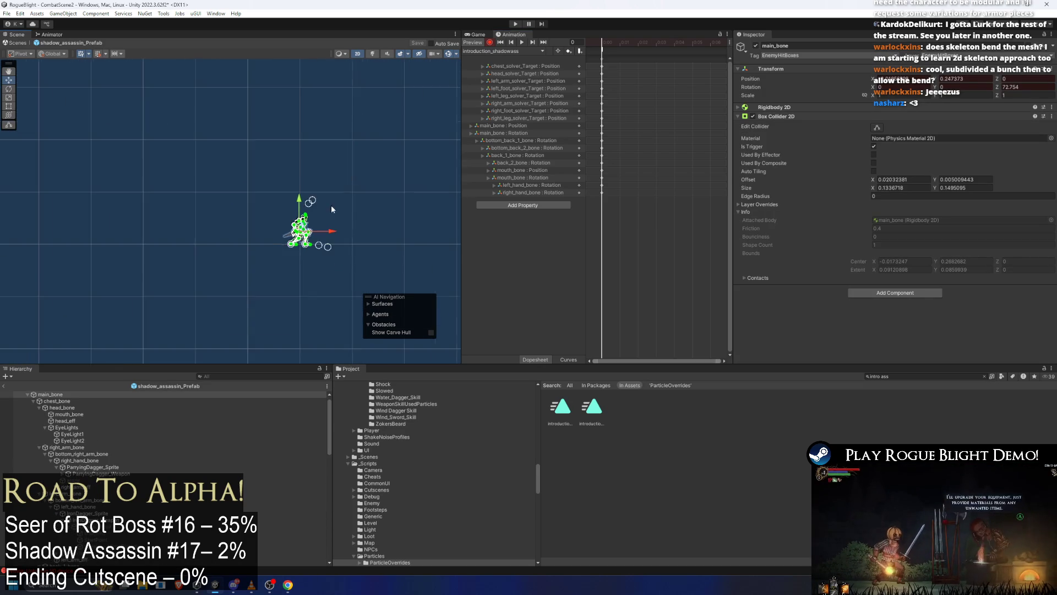
{"action": "left_click_drag", "start_coordinate": [288, 278], "coordinate": [292, 65]}
{"action": "left_click", "coordinate": [354, 124]}
{"action": "scroll", "coordinate": [300, 88], "scroll_direction": "up", "scroll_amount": 6}
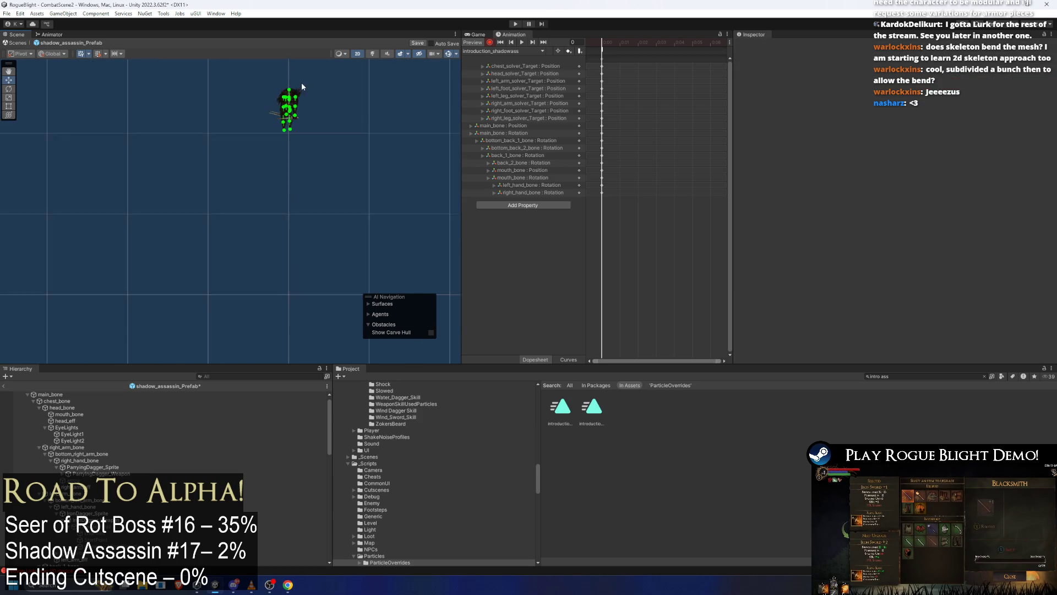
{"action": "scroll", "coordinate": [331, 262], "scroll_direction": "down", "scroll_amount": 6}
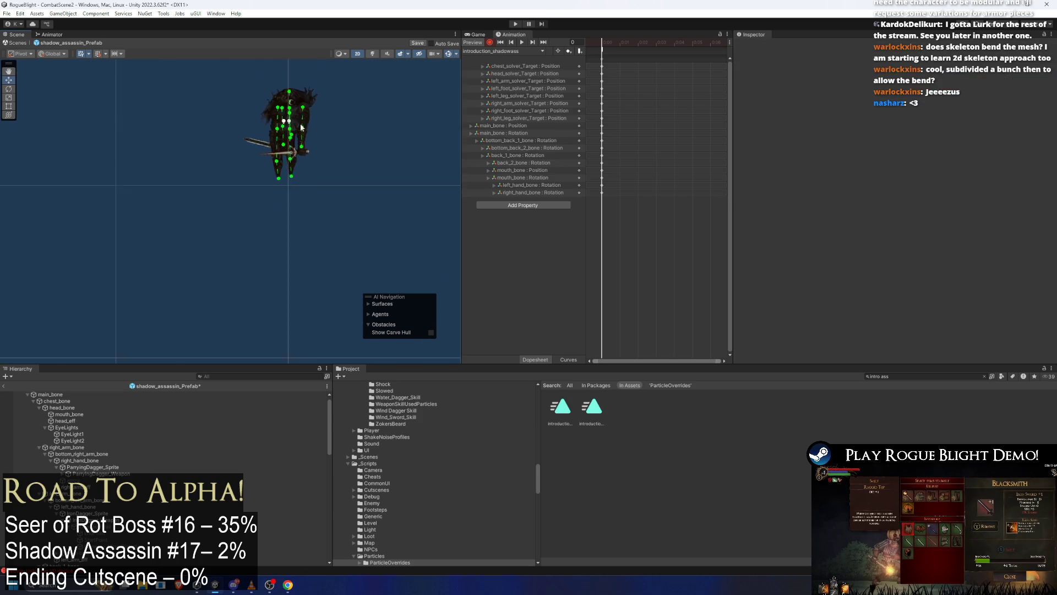
{"action": "scroll", "coordinate": [331, 262], "scroll_direction": "up", "scroll_amount": 4}
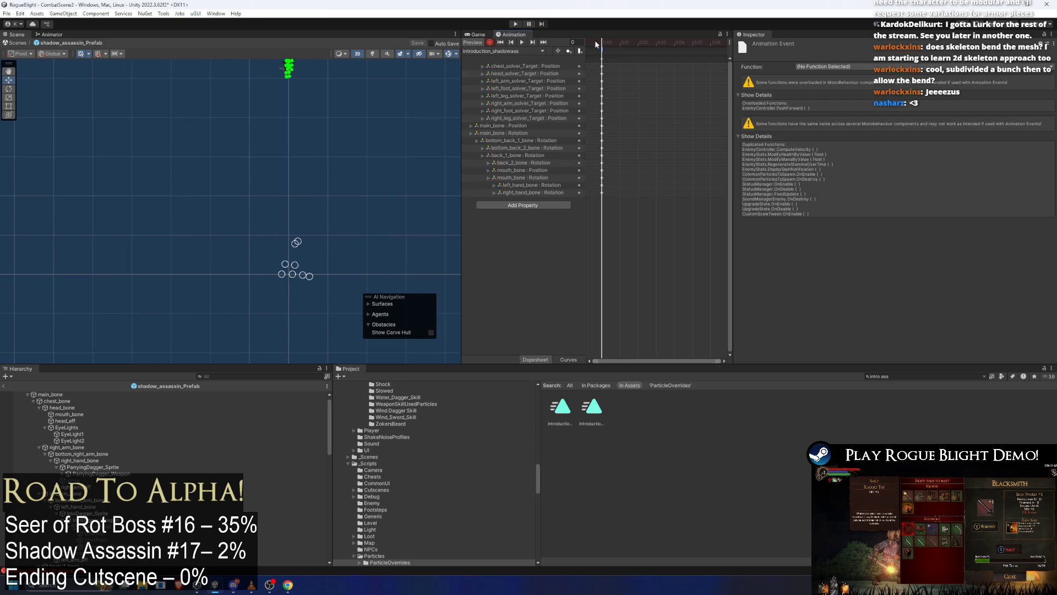
{"action": "left_click", "coordinate": [499, 51]}
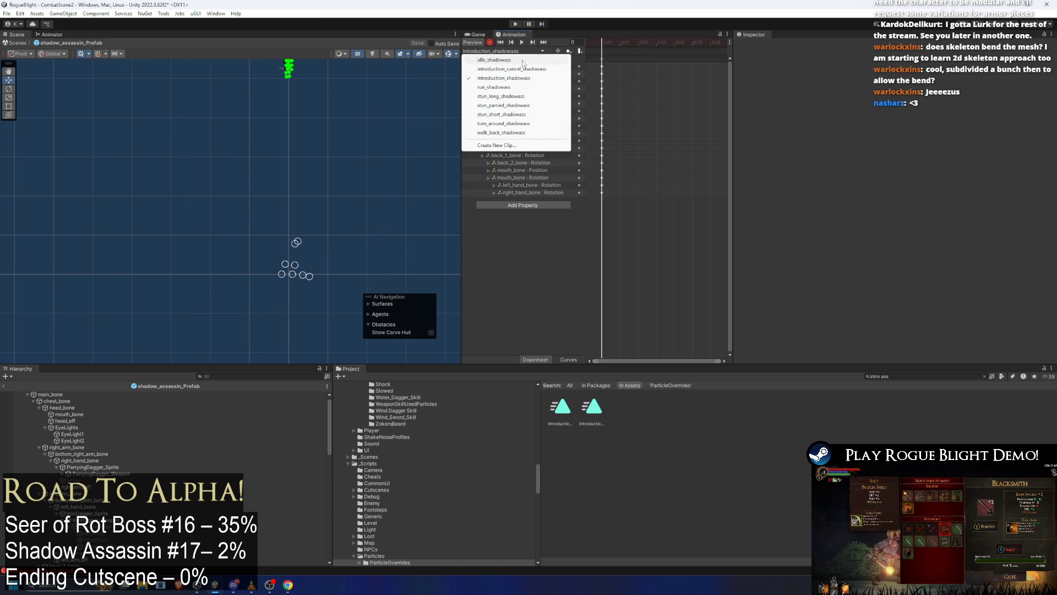
Switch the Animation window from idle_shadowass to the introduction_cancel_shadowass clip.
{"action": "left_click", "coordinate": [494, 59]}
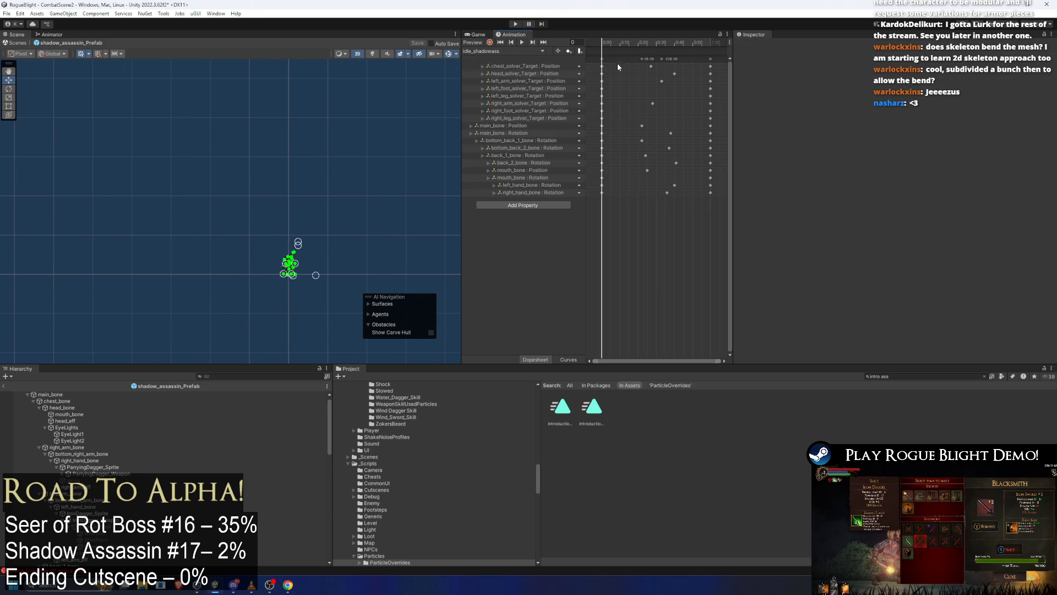
{"action": "left_click", "coordinate": [518, 50]}
{"action": "left_click", "coordinate": [523, 69]}
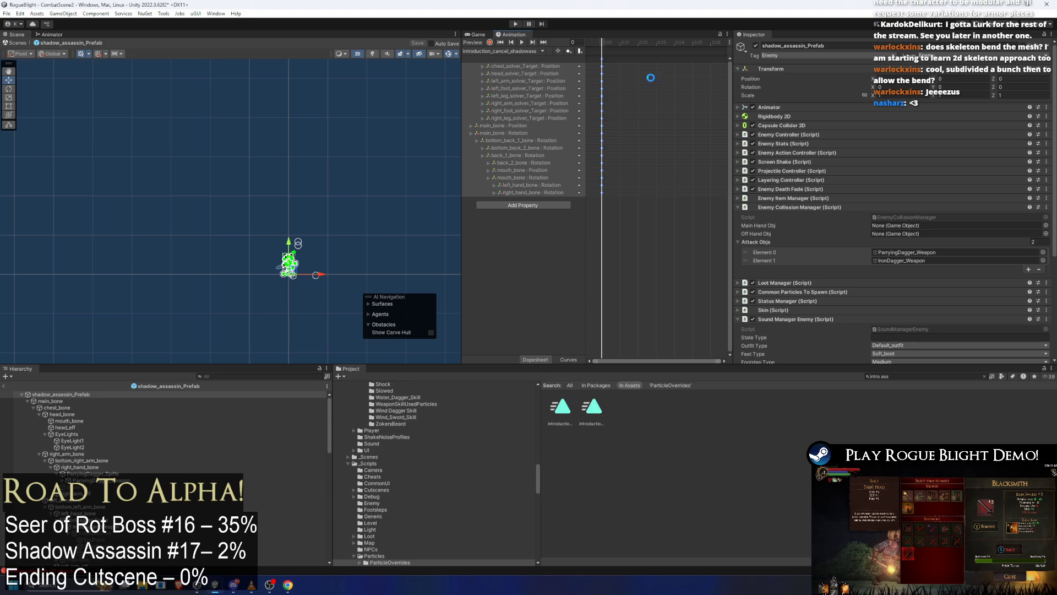
{"action": "scroll", "coordinate": [285, 264], "scroll_direction": "up", "scroll_amount": 6}
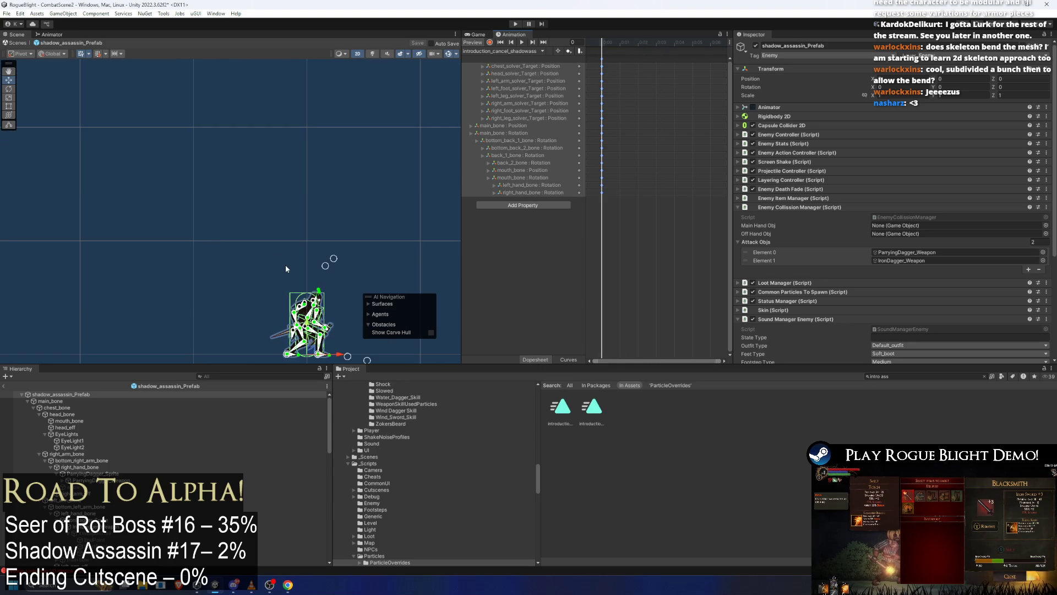
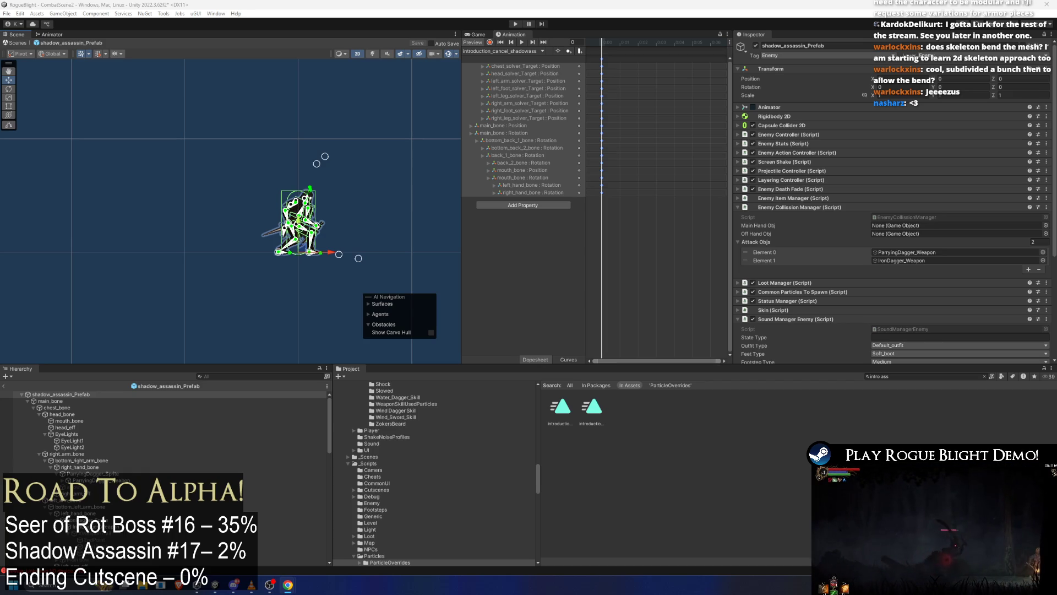
Skim the browser article and skip through the Tragedy of Leonard video fullscreen.
{"action": "key", "text": "alt+Tab"}
{"action": "scroll", "coordinate": [642, 223], "scroll_direction": "down", "scroll_amount": 3}
{"action": "scroll", "coordinate": [642, 226], "scroll_direction": "up", "scroll_amount": 1}
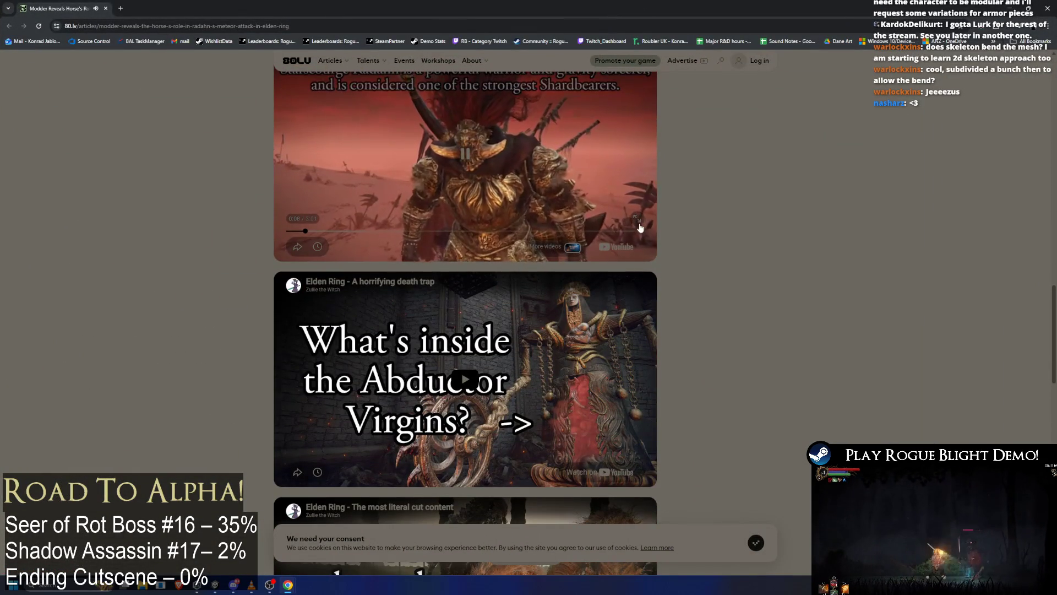
{"action": "left_click", "coordinate": [638, 209]}
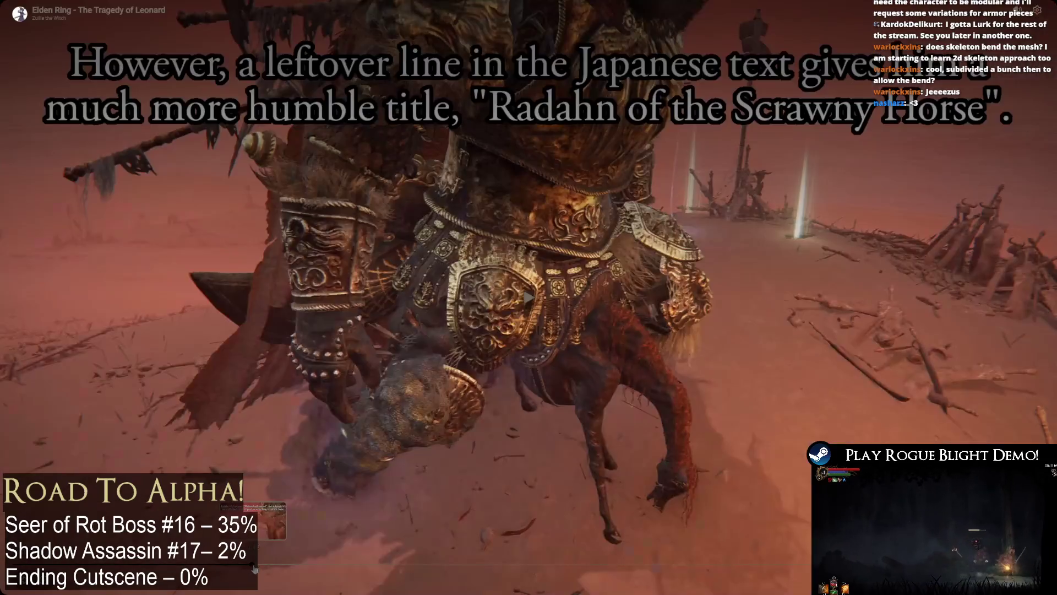
{"action": "left_click_drag", "start_coordinate": [363, 572], "coordinate": [412, 573]}
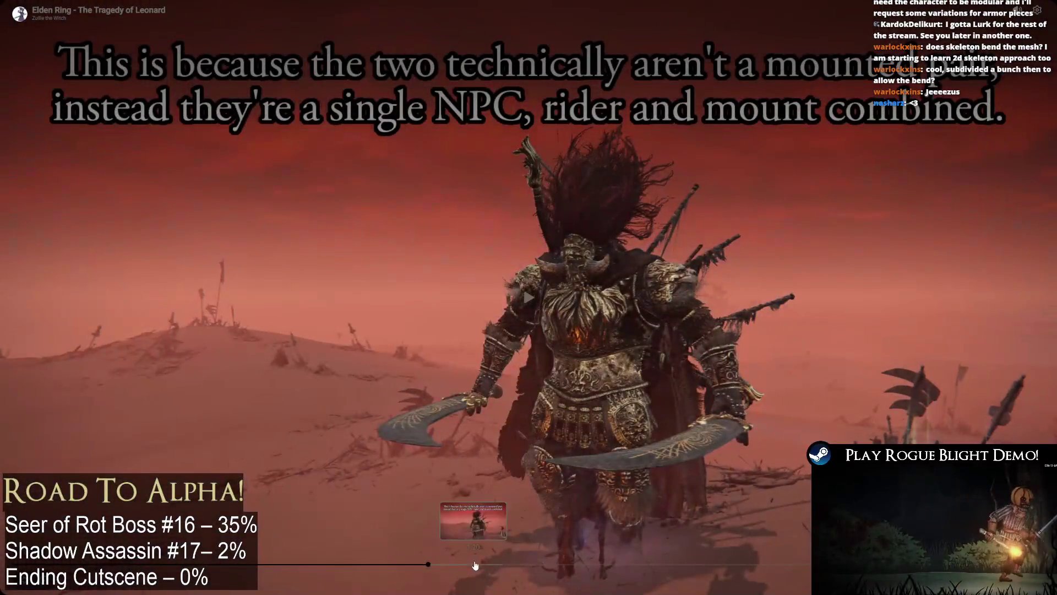
{"action": "left_click", "coordinate": [473, 564]}
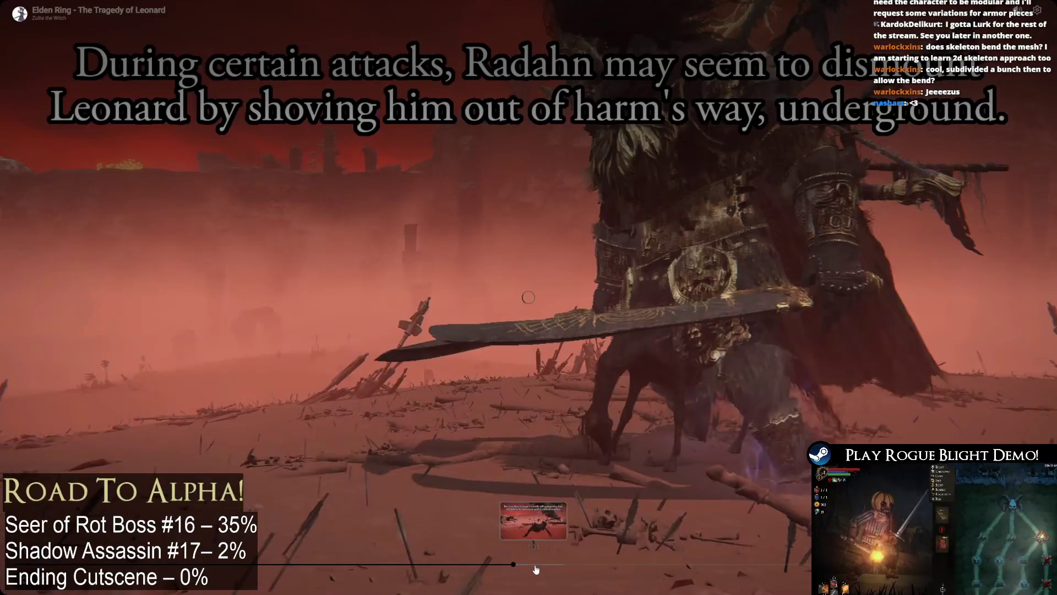
{"action": "left_click", "coordinate": [563, 565]}
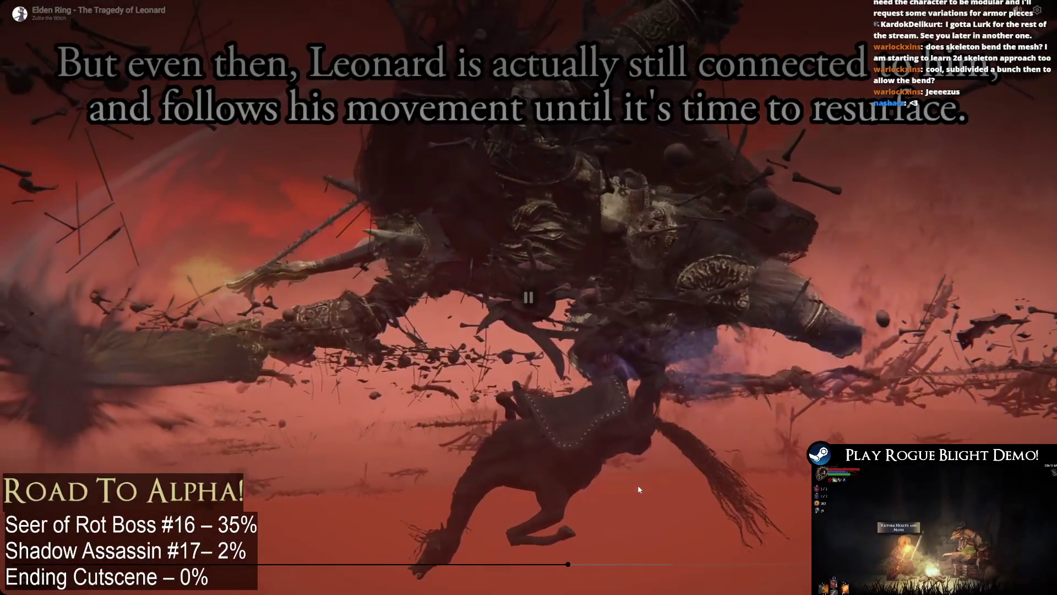
{"action": "left_click", "coordinate": [786, 567]}
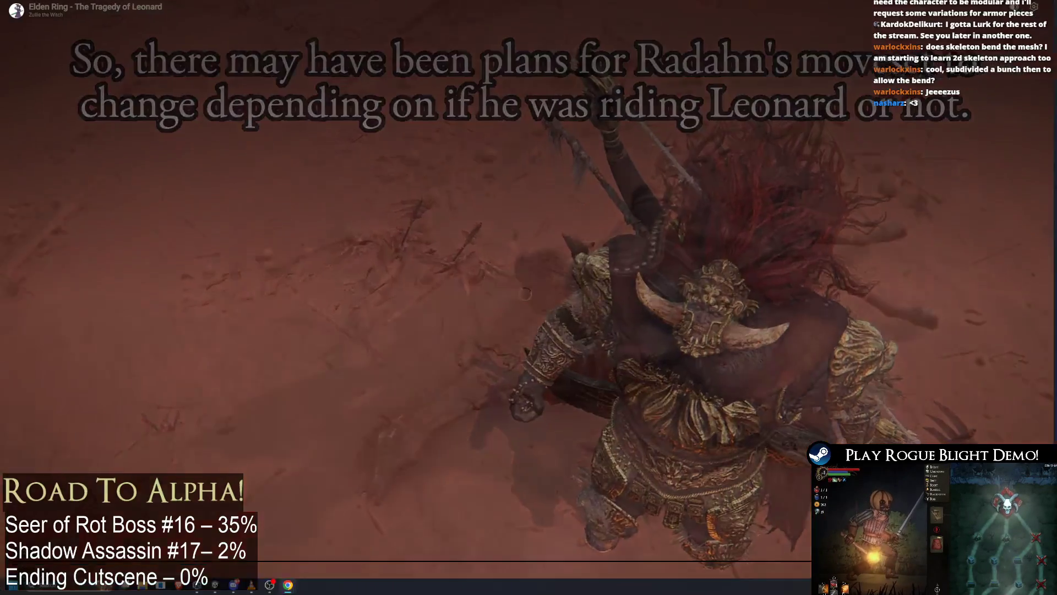
{"action": "key", "text": "Escape"}
{"action": "scroll", "coordinate": [673, 374], "scroll_direction": "down", "scroll_amount": 5}
{"action": "scroll", "coordinate": [671, 310], "scroll_direction": "up", "scroll_amount": 12}
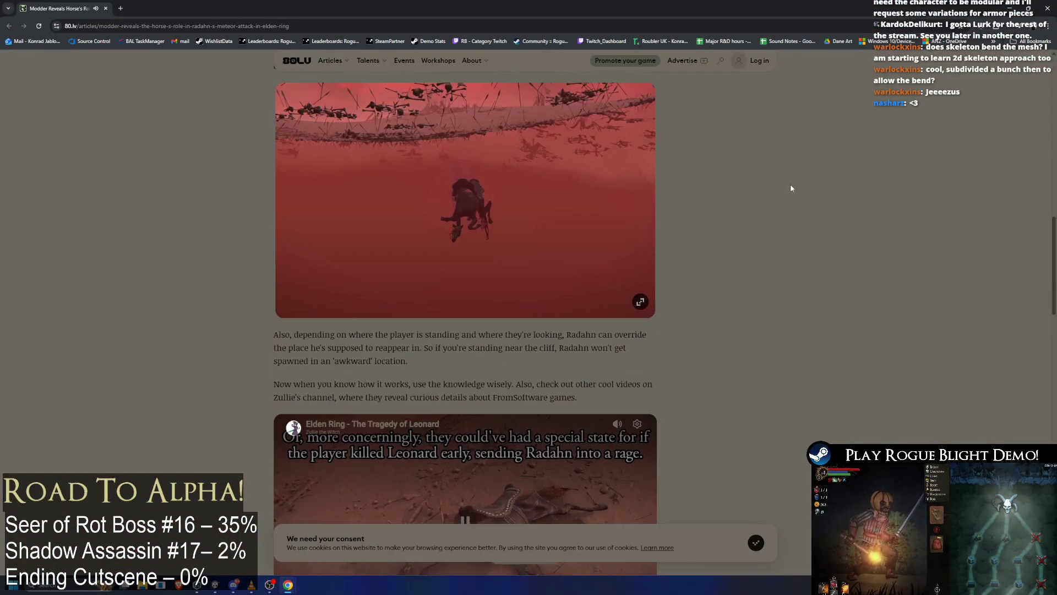
{"action": "scroll", "coordinate": [459, 243], "scroll_direction": "up", "scroll_amount": 1}
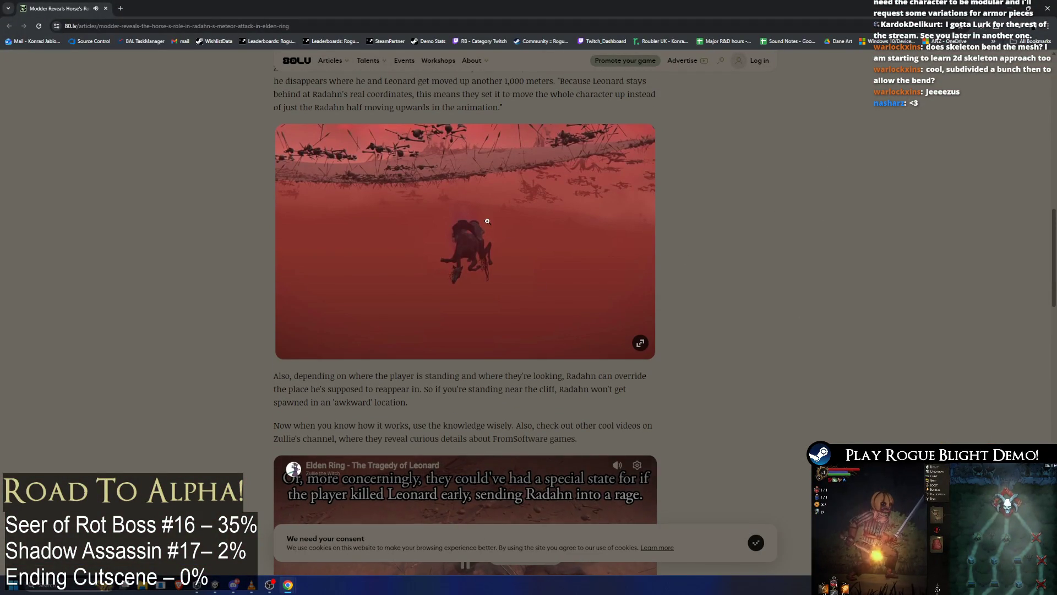
{"action": "scroll", "coordinate": [486, 234], "scroll_direction": "down", "scroll_amount": 5}
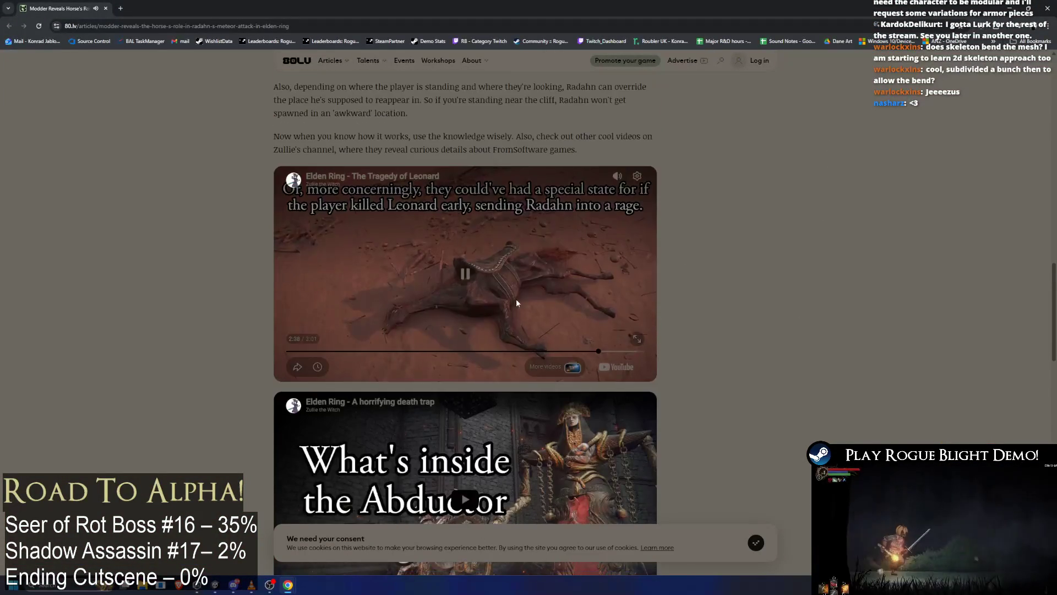
{"action": "scroll", "coordinate": [250, 156], "scroll_direction": "up", "scroll_amount": 5}
{"action": "key", "text": "alt+Tab"}
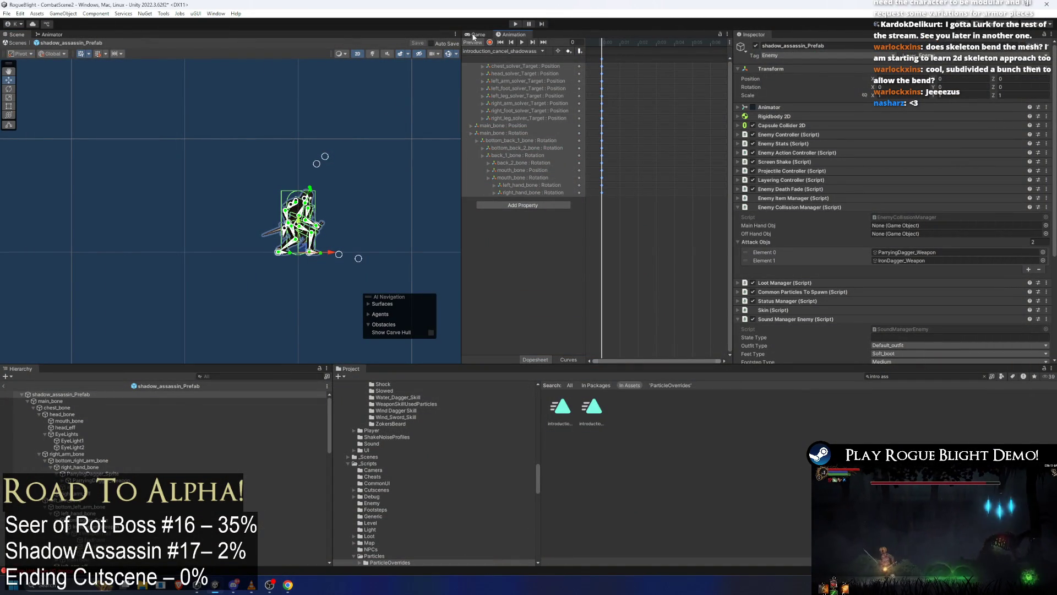
Delete the two loose introduction states from the enemy's Base Layer graph.
{"action": "left_click", "coordinate": [52, 34]}
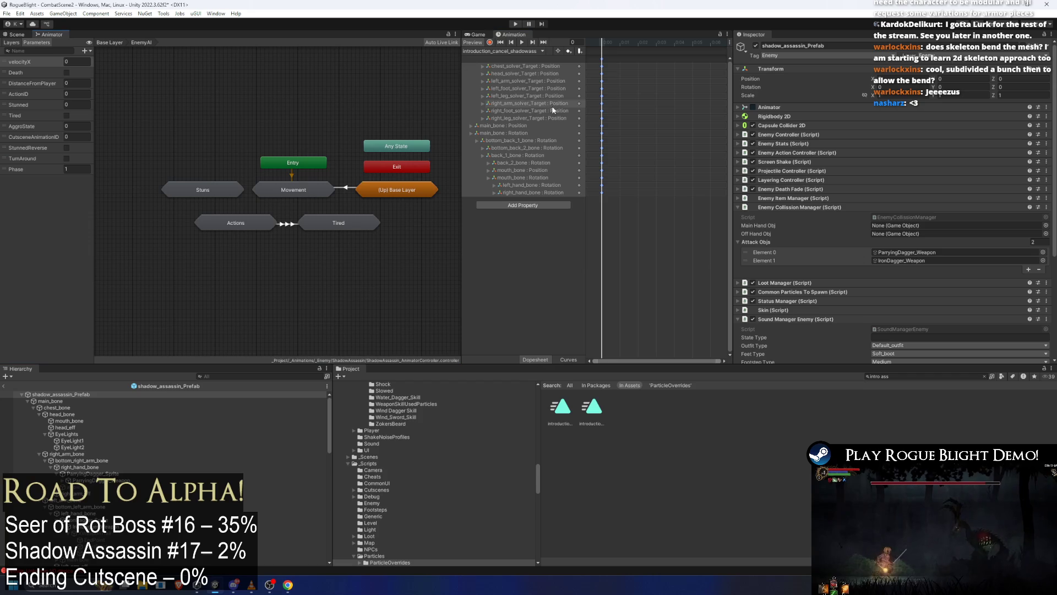
{"action": "double_click", "coordinate": [200, 181]}
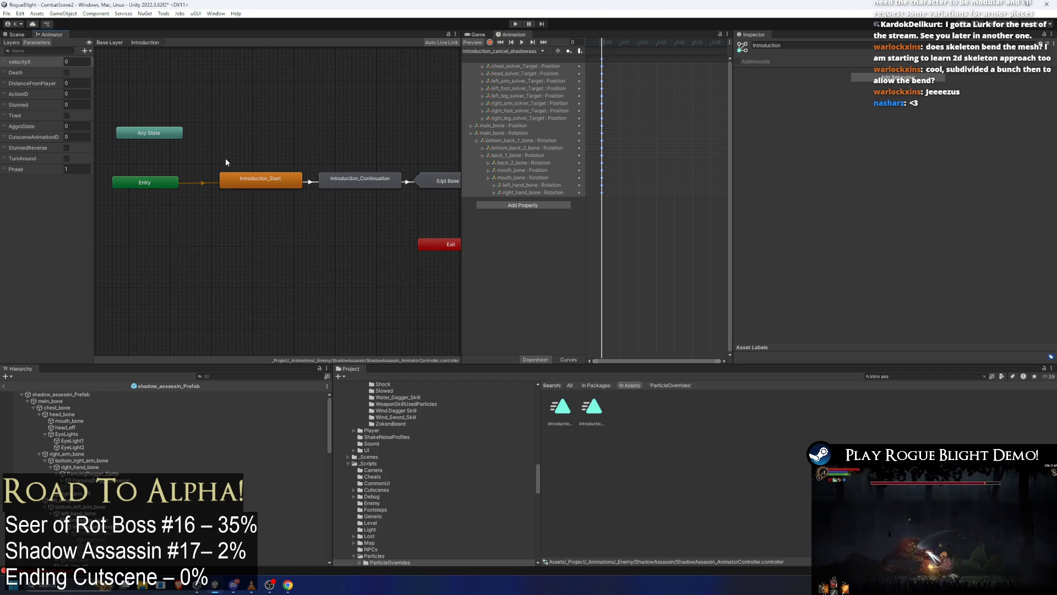
{"action": "key", "text": "ctrl+z"}
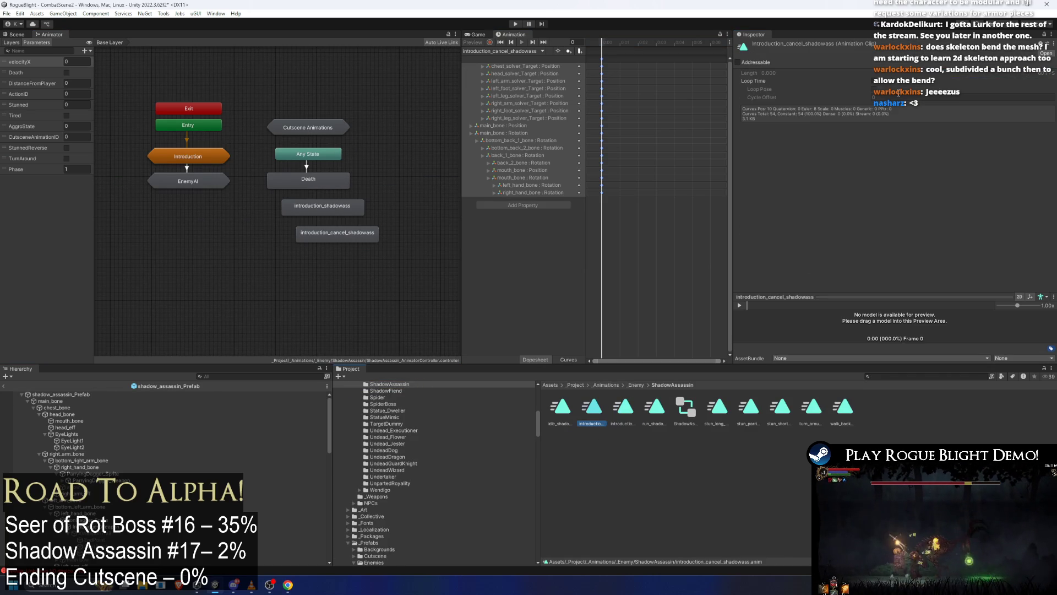
{"action": "left_click_drag", "start_coordinate": [345, 286], "coordinate": [240, 208]}
{"action": "key", "text": "Delete"}
Inside Introduction, set Introduction_Start's motion to introduction_shadowass.
{"action": "double_click", "coordinate": [178, 157]}
{"action": "left_click", "coordinate": [266, 181]}
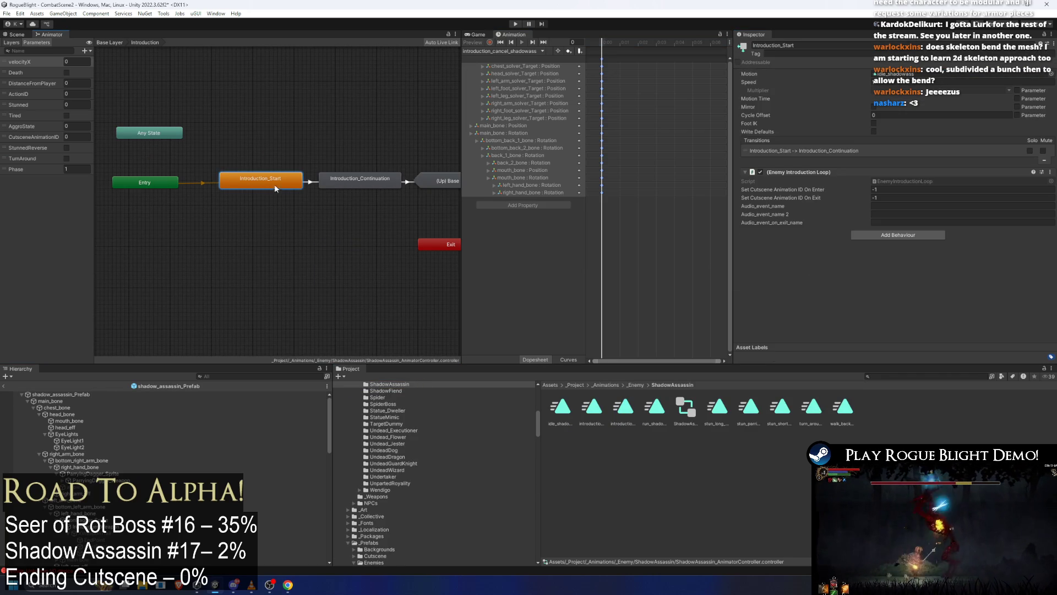
{"action": "left_click", "coordinate": [1052, 74]}
{"action": "type", "text": "ass"}
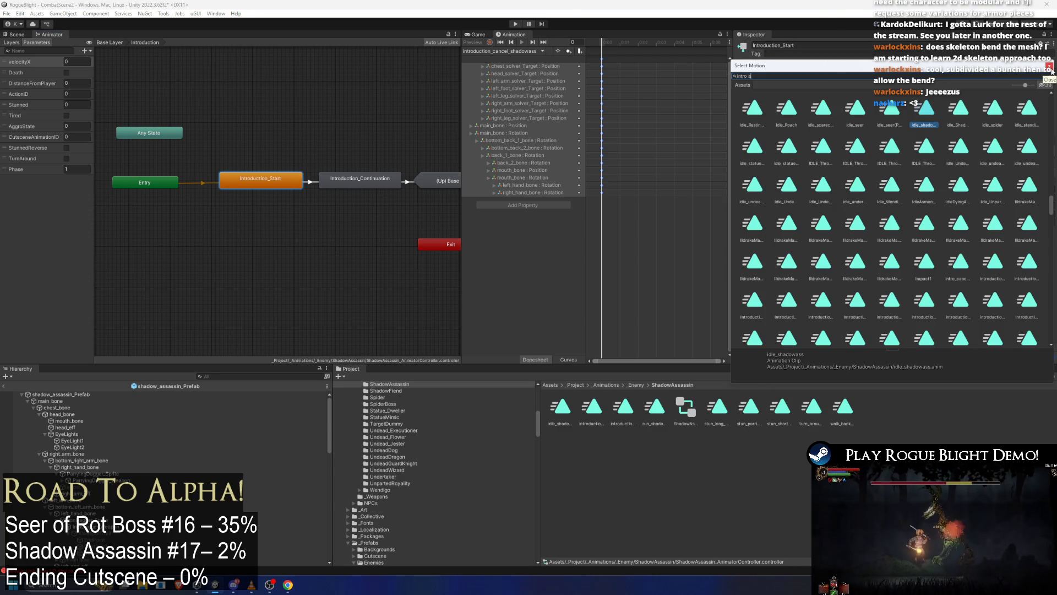
{"action": "left_click", "coordinate": [816, 110]}
{"action": "double_click", "coordinate": [798, 123]}
Set Introduction_Continuation's motion to introduction_cancel_shadowass and start a play test past the warning.
{"action": "left_click", "coordinate": [360, 178]}
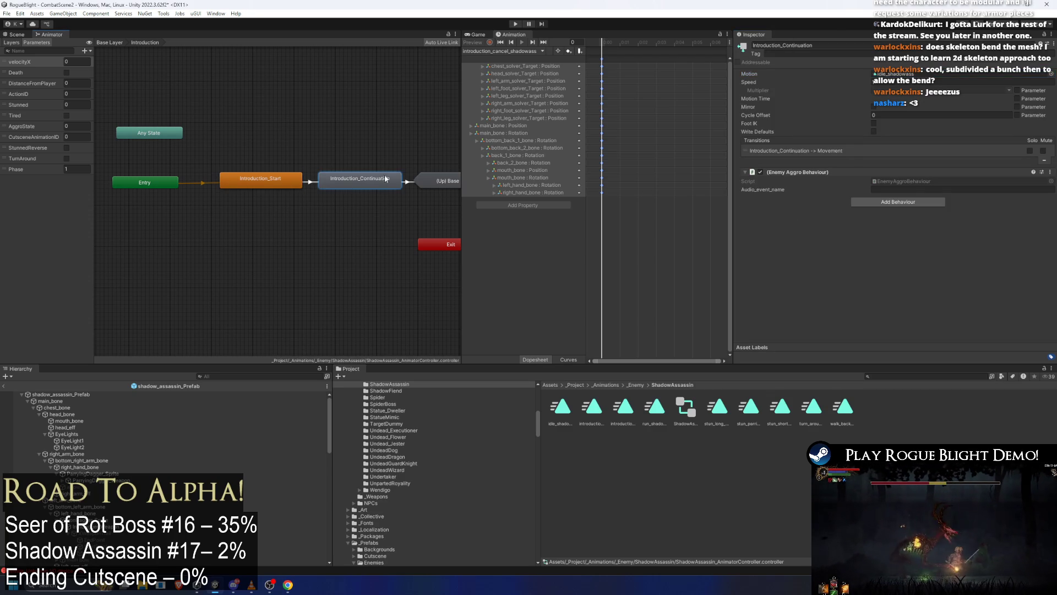
{"action": "left_click", "coordinate": [1053, 75]}
{"action": "type", "text": "intro ass"}
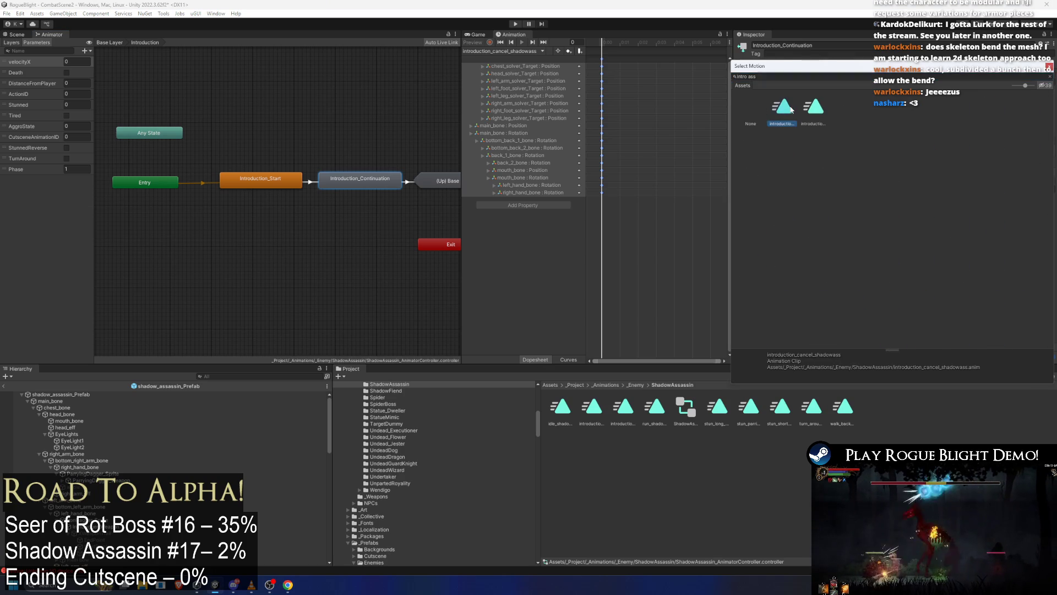
{"action": "double_click", "coordinate": [791, 109]}
{"action": "left_click", "coordinate": [516, 25]}
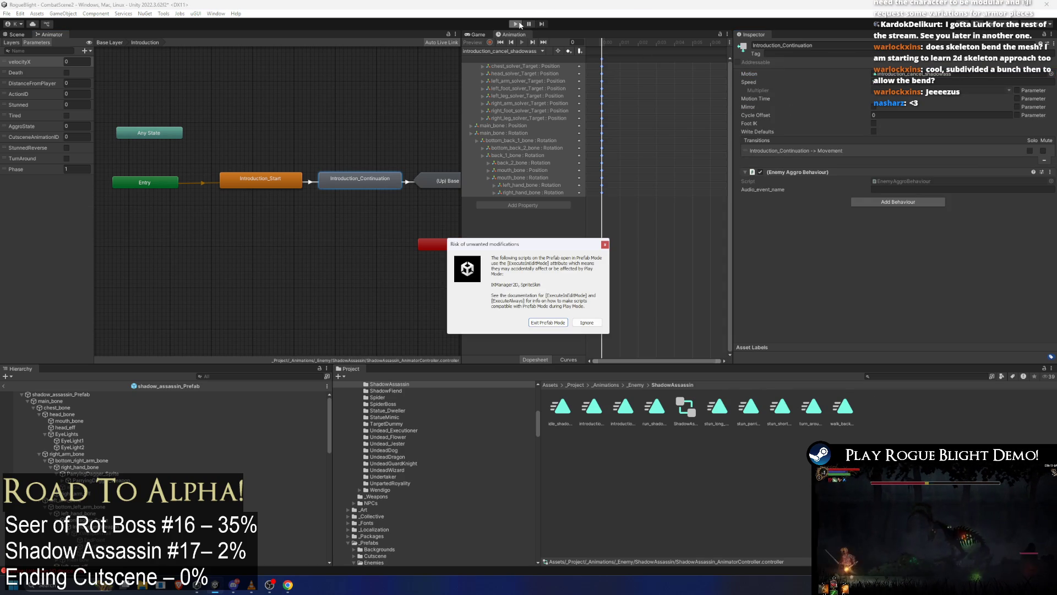
{"action": "key", "text": "Return"}
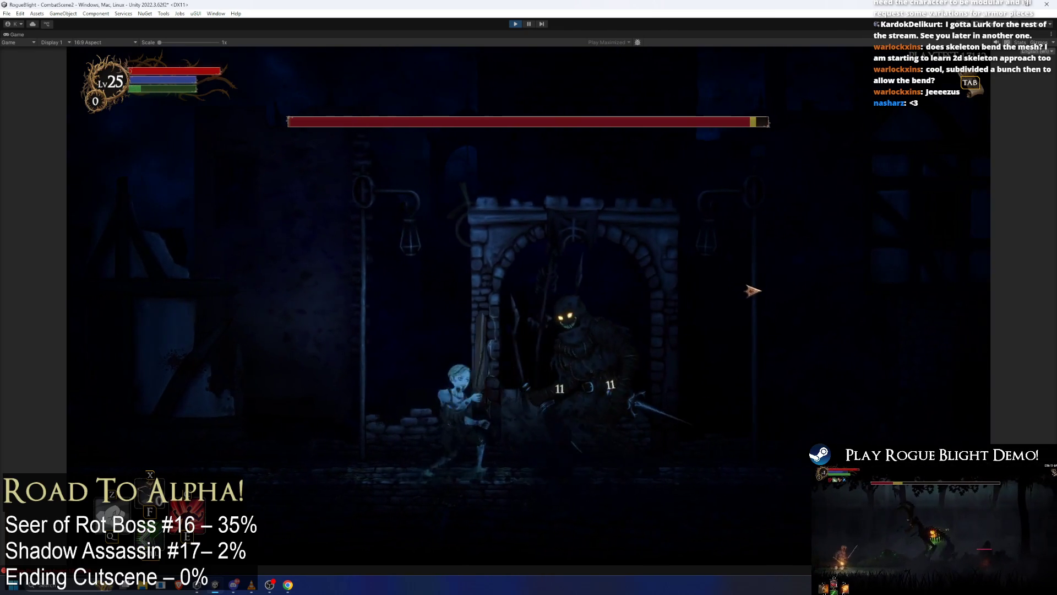
Pause the shadow assassin fight and exit Play mode.
{"action": "key", "text": "Escape"}
{"action": "left_click", "coordinate": [513, 25]}
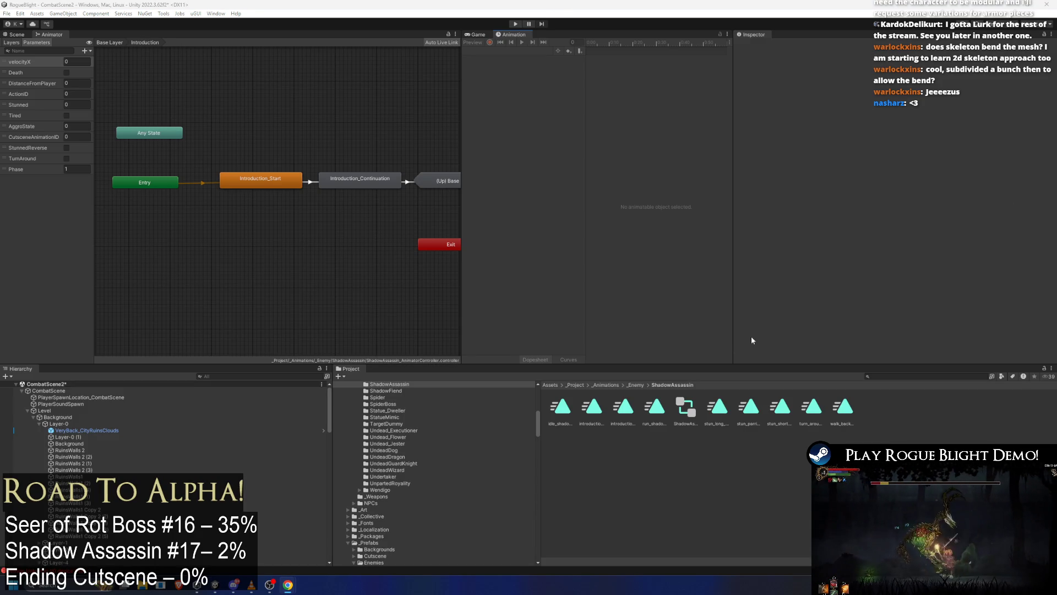
Search the Project for 'h ass' and open the shadow assassin prefab for editing.
{"action": "left_click", "coordinate": [915, 376]}
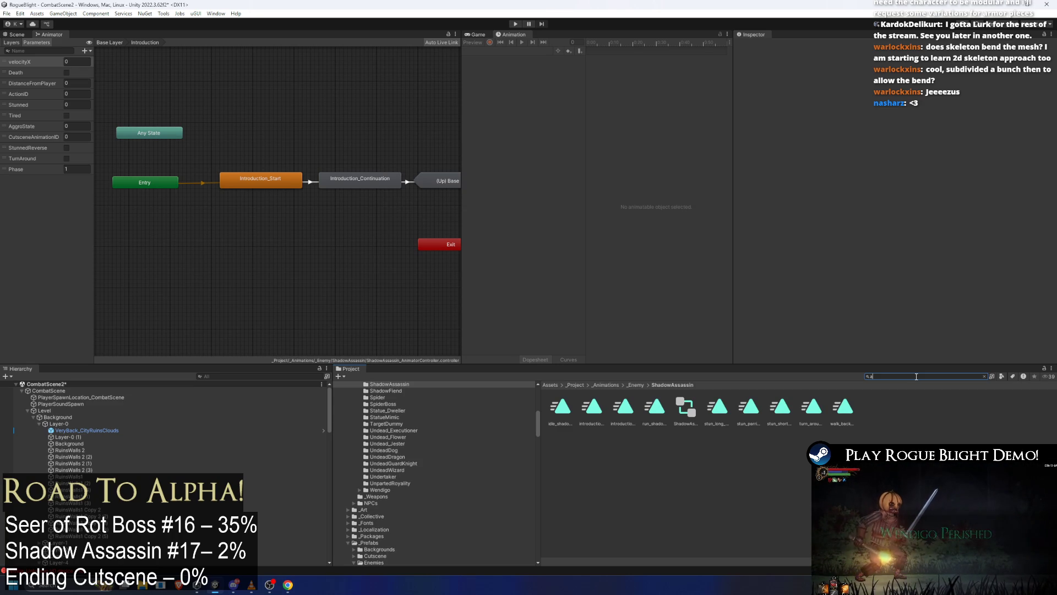
{"action": "type", "text": "hadow pre"}
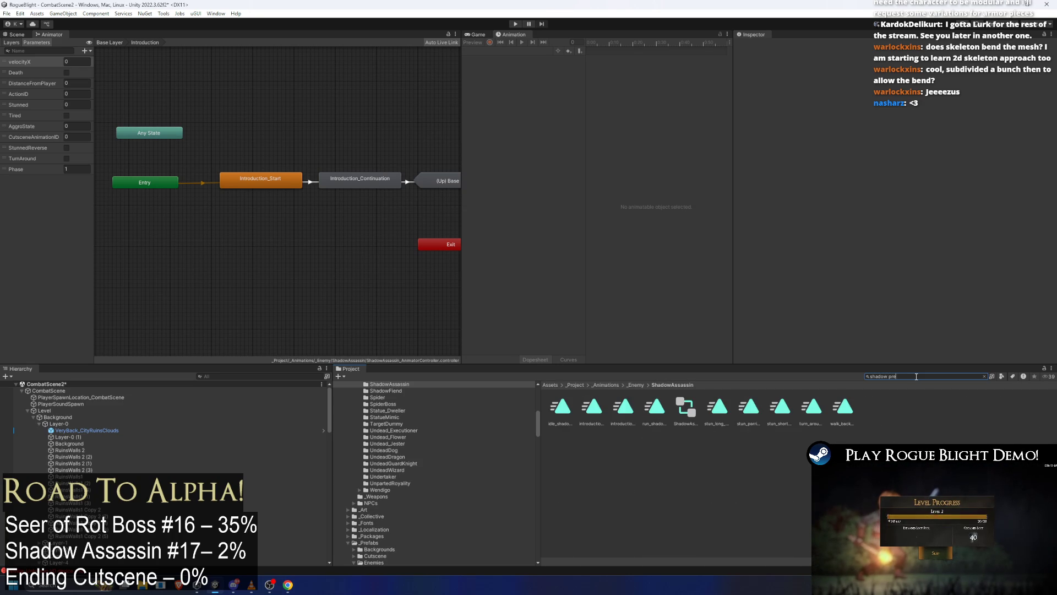
{"action": "type", "text": "fab ass"}
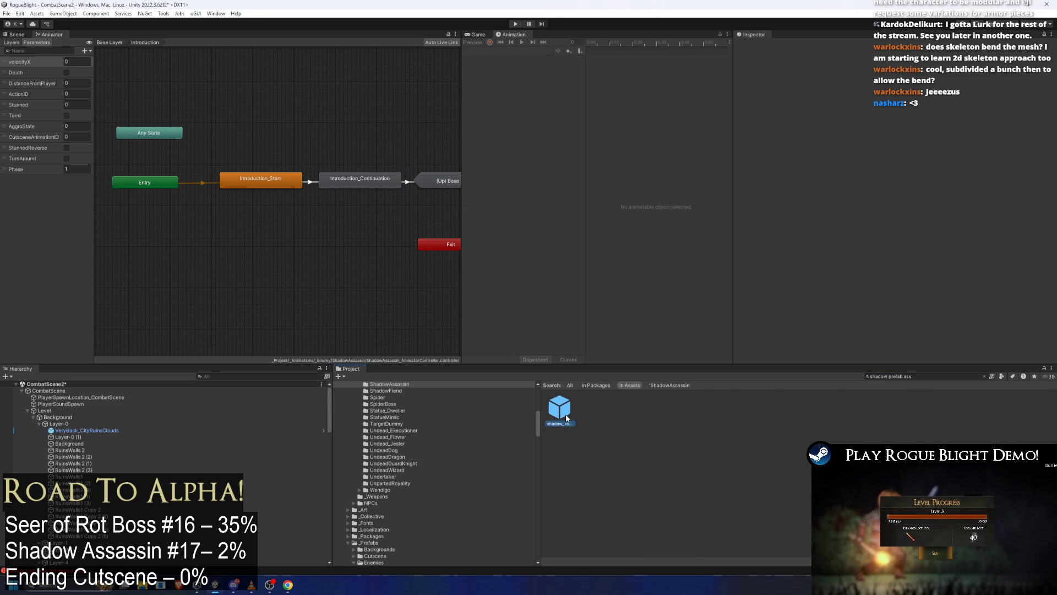
{"action": "left_click", "coordinate": [566, 419]}
{"action": "double_click", "coordinate": [566, 419]}
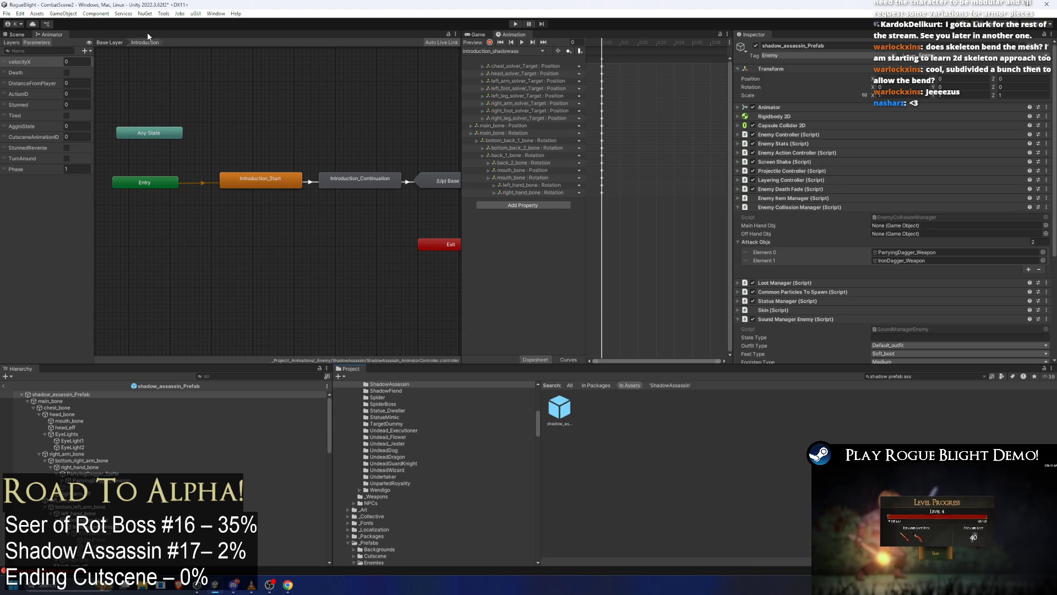
Enable animation preview and scrub introduction_shadowass back to frame 0.
{"action": "scroll", "coordinate": [300, 232], "scroll_direction": "up", "scroll_amount": 5}
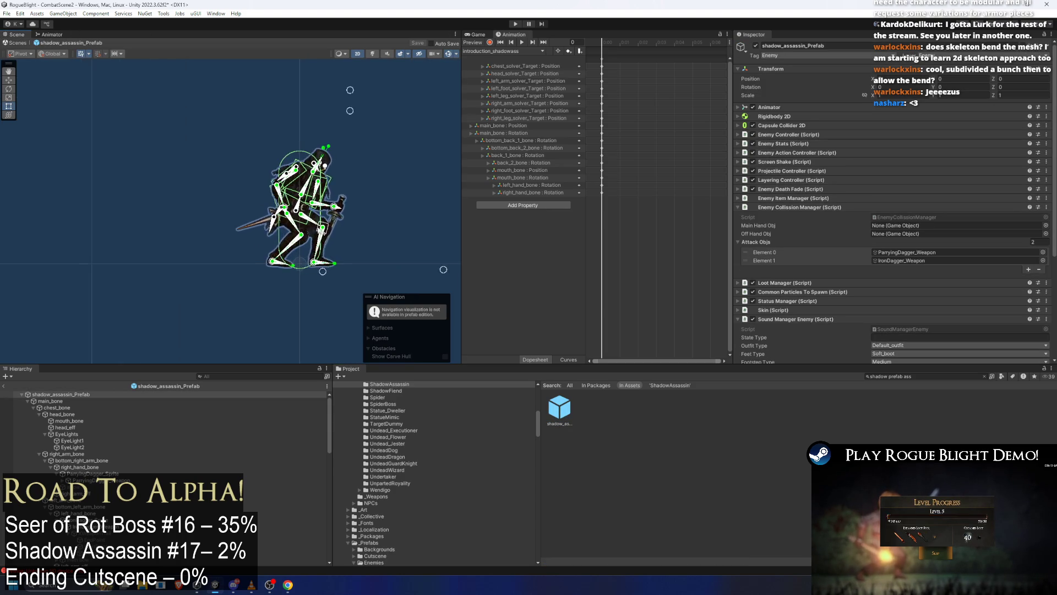
{"action": "left_click", "coordinate": [516, 50]}
{"action": "left_click_drag", "start_coordinate": [634, 42], "coordinate": [602, 51]}
{"action": "scroll", "coordinate": [242, 156], "scroll_direction": "down", "scroll_amount": 2}
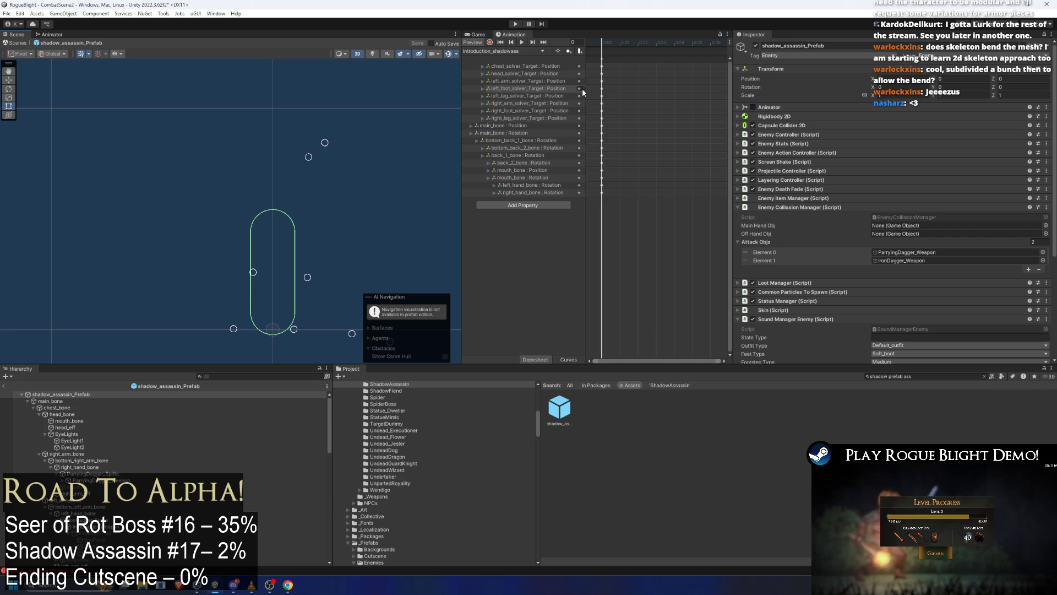
Switch to the introduction_cancel_shadowass clip and add an animation event.
{"action": "left_click", "coordinate": [514, 50]}
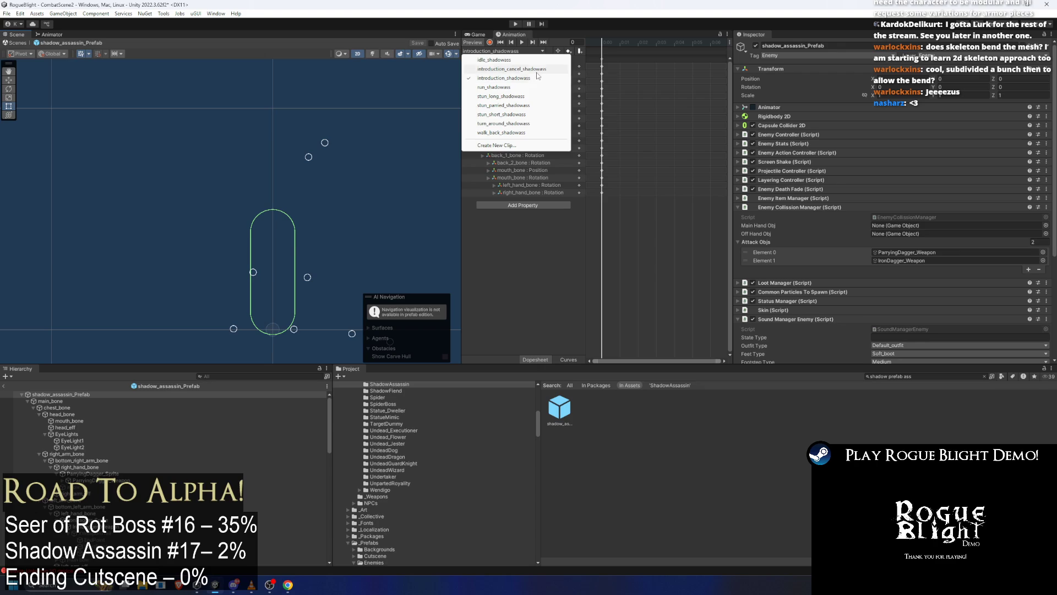
{"action": "left_click", "coordinate": [531, 69]}
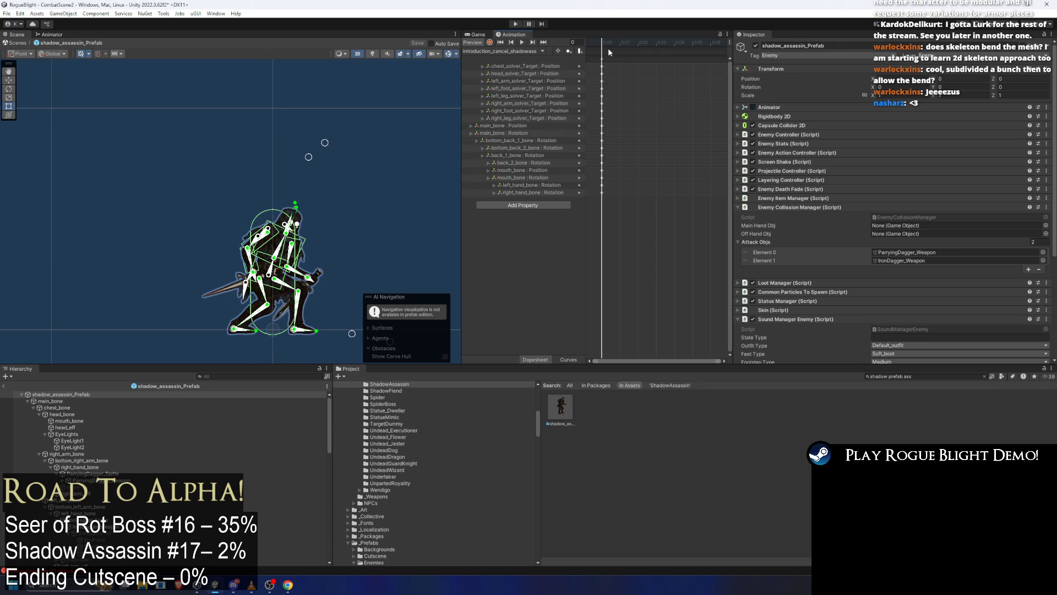
{"action": "right_click", "coordinate": [606, 51]}
{"action": "left_click", "coordinate": [619, 55]}
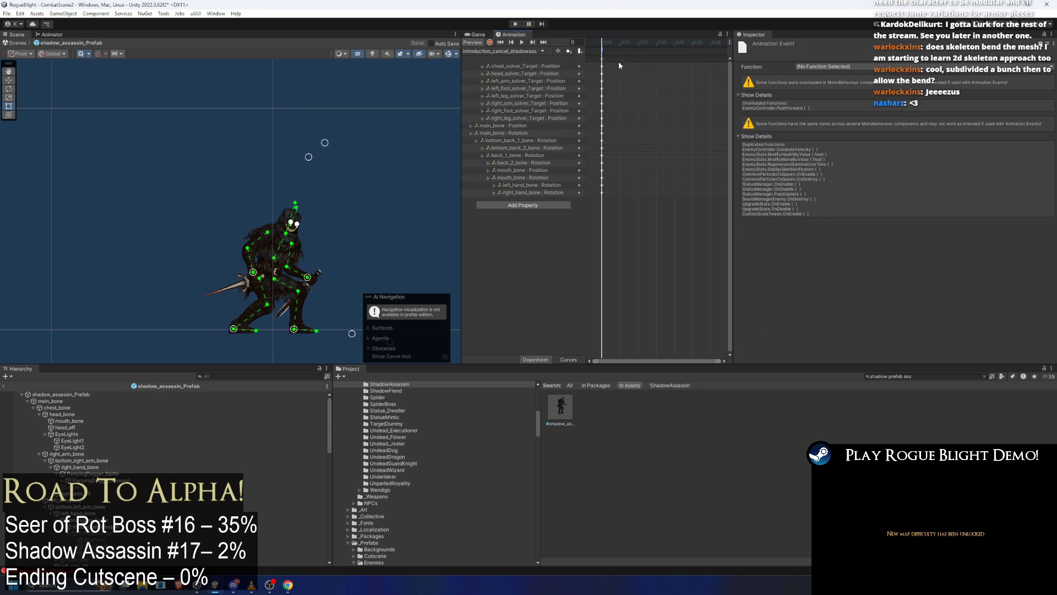
{"action": "left_click", "coordinate": [610, 59]}
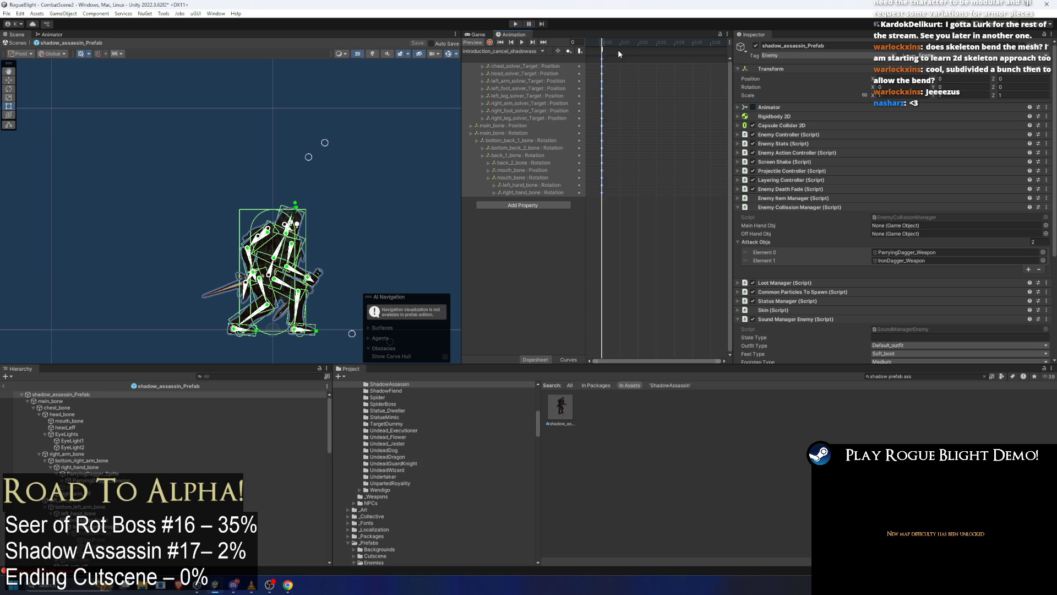
Make the frame 6 event call the teleport-above-player method with float 2, then play-test.
{"action": "left_click_drag", "start_coordinate": [692, 44], "coordinate": [710, 44]}
{"action": "left_click", "coordinate": [601, 54]}
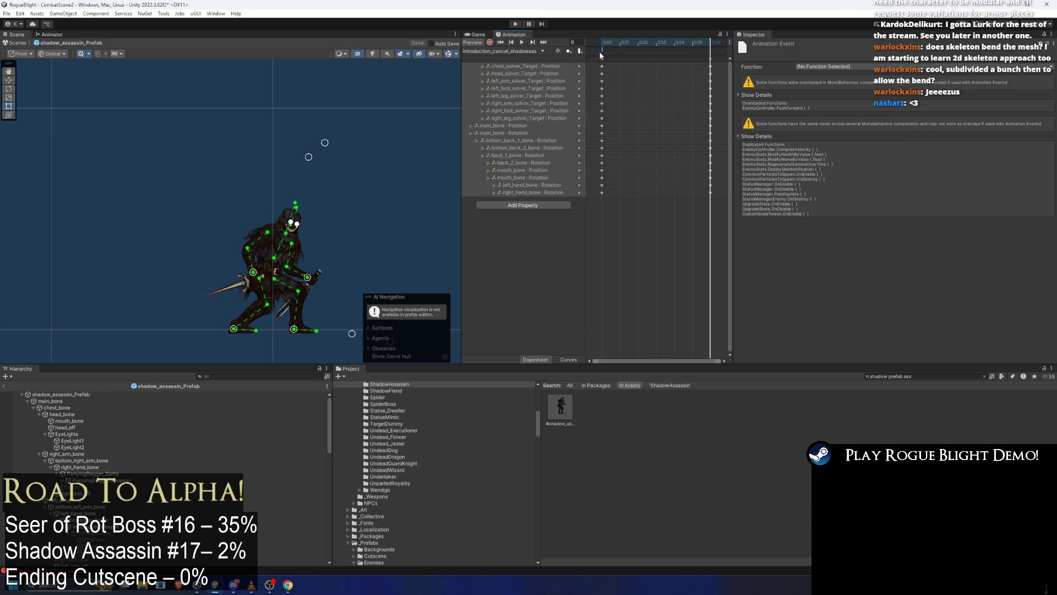
{"action": "left_click", "coordinate": [823, 67]}
{"action": "mouse_move", "coordinate": [865, 87]}
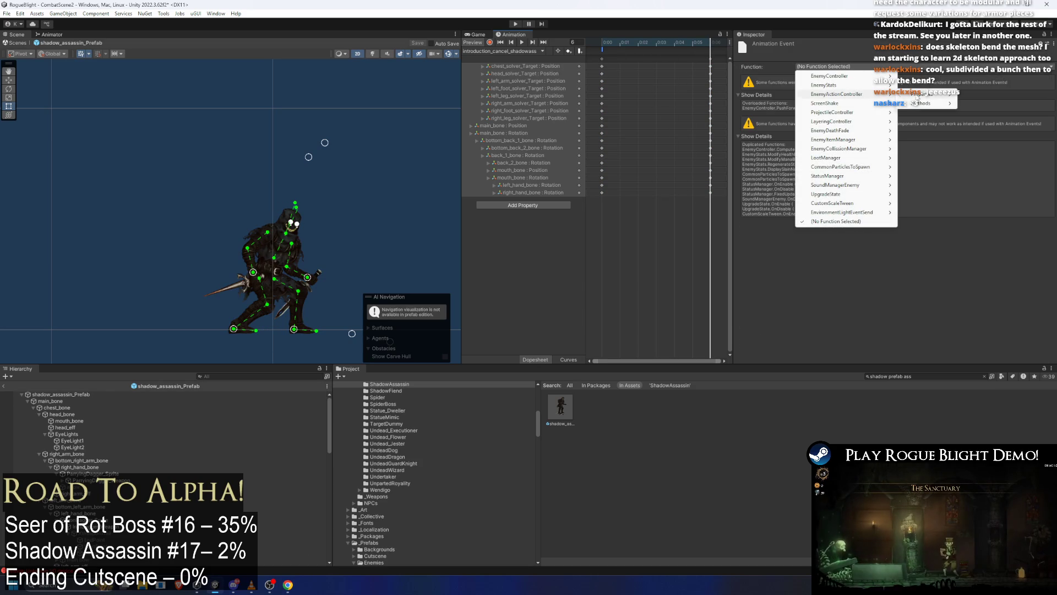
{"action": "mouse_move", "coordinate": [925, 76]}
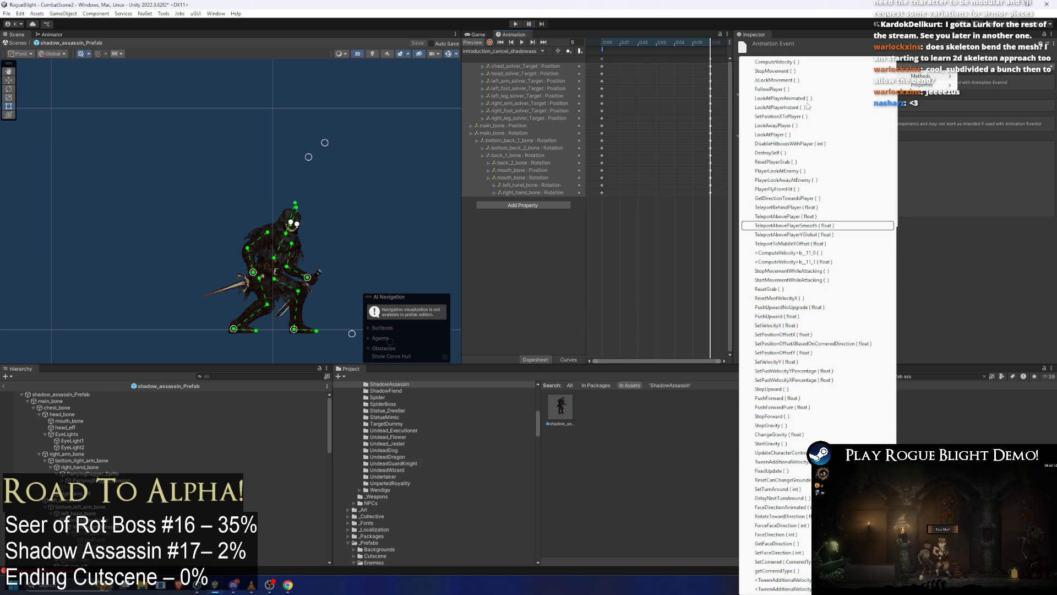
{"action": "key", "text": "Return"}
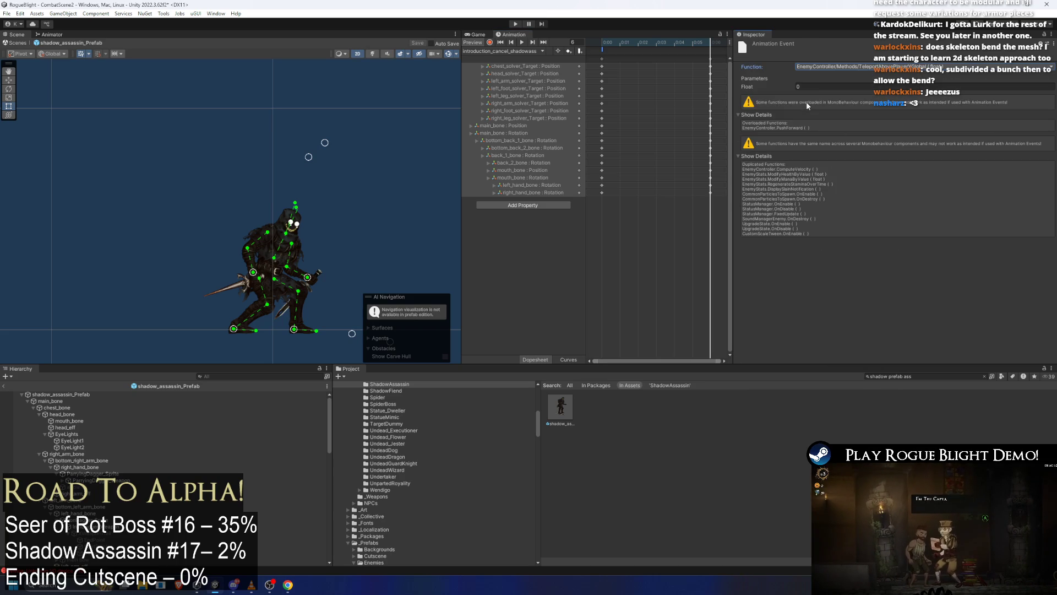
{"action": "type", "text": "2"}
{"action": "mouse_move", "coordinate": [702, 45]}
{"action": "left_mouse_down"}
{"action": "mouse_move", "coordinate": [618, 46]}
{"action": "mouse_move", "coordinate": [722, 47]}
{"action": "left_mouse_up"}
{"action": "left_click", "coordinate": [514, 25]}
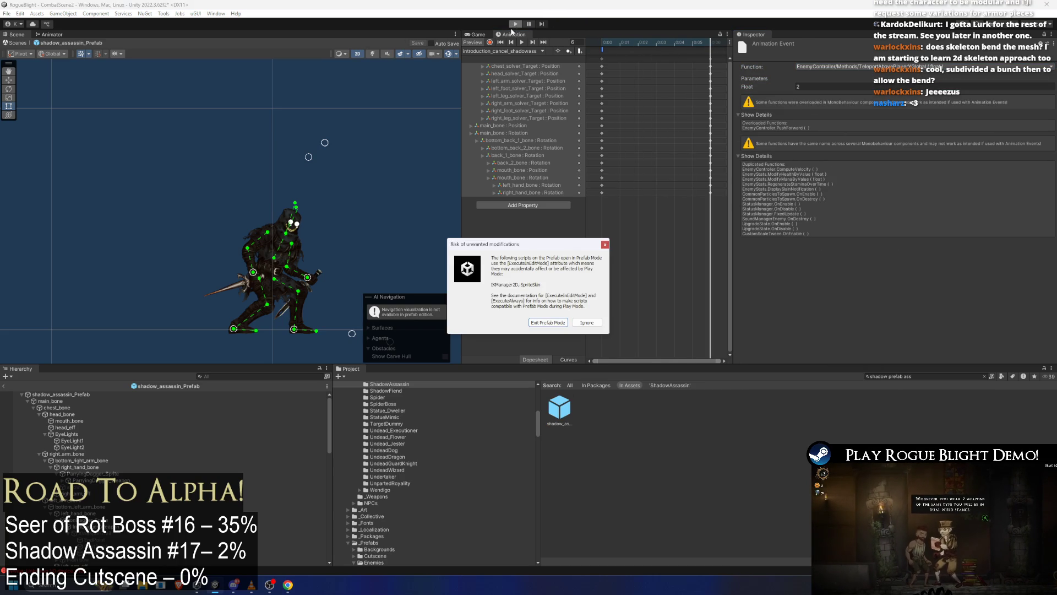
Run the player right toward the Shadow Assassin and back left, then stop the test.
{"action": "key", "text": "Return"}
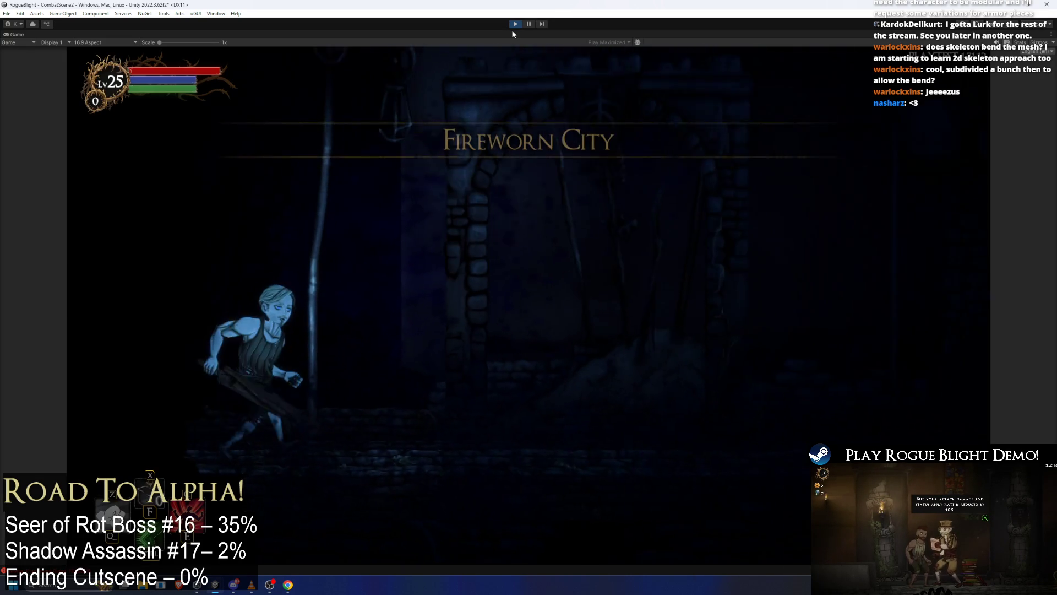
{"action": "key", "text": "d"}
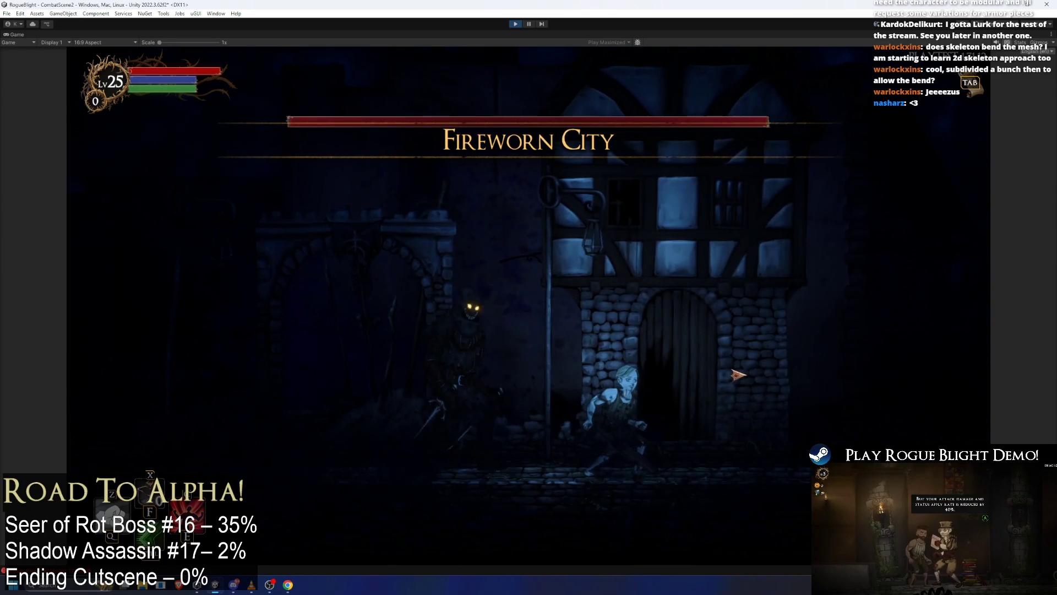
{"action": "key", "text": "a"}
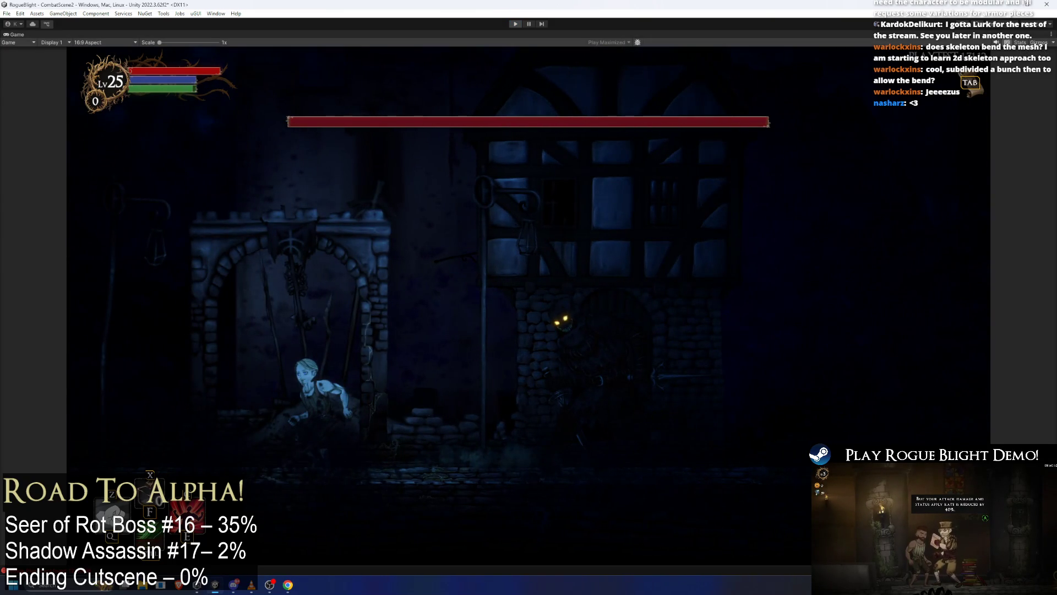
{"action": "key", "text": "ctrl+p"}
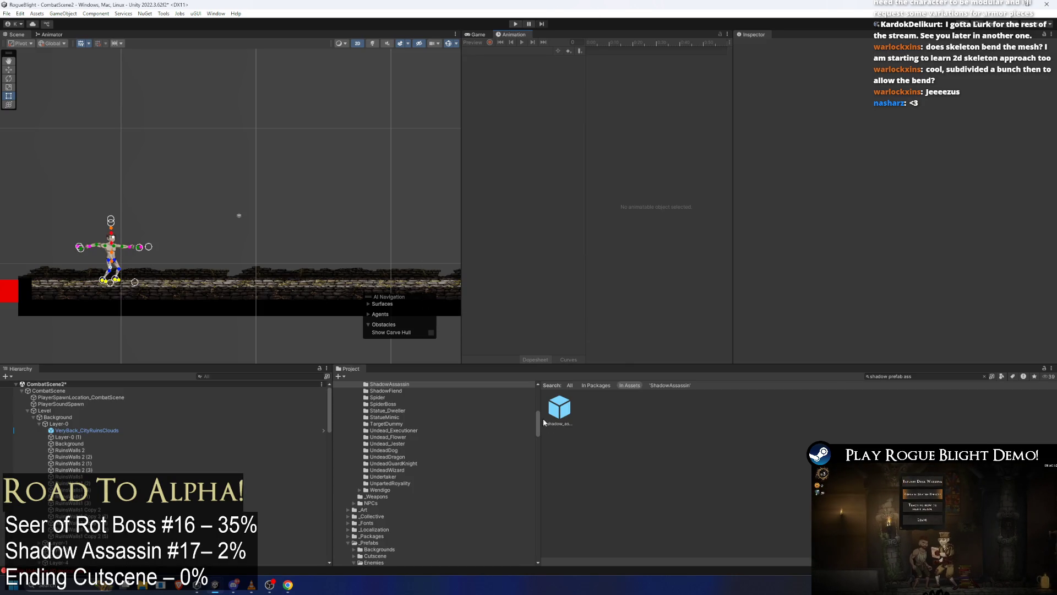
Open the shadow_assassin prefab and select the introduction_cancel_shadowass clip's event at 0:00.
{"action": "double_click", "coordinate": [554, 418]}
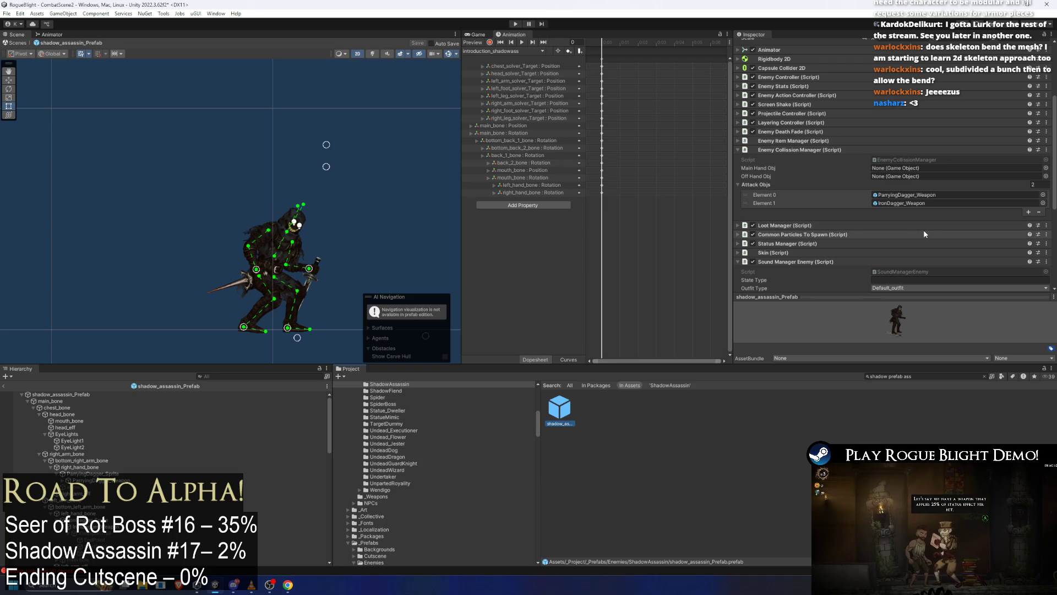
{"action": "left_click", "coordinate": [517, 49]}
{"action": "left_click", "coordinate": [530, 76]}
{"action": "left_click", "coordinate": [604, 51]}
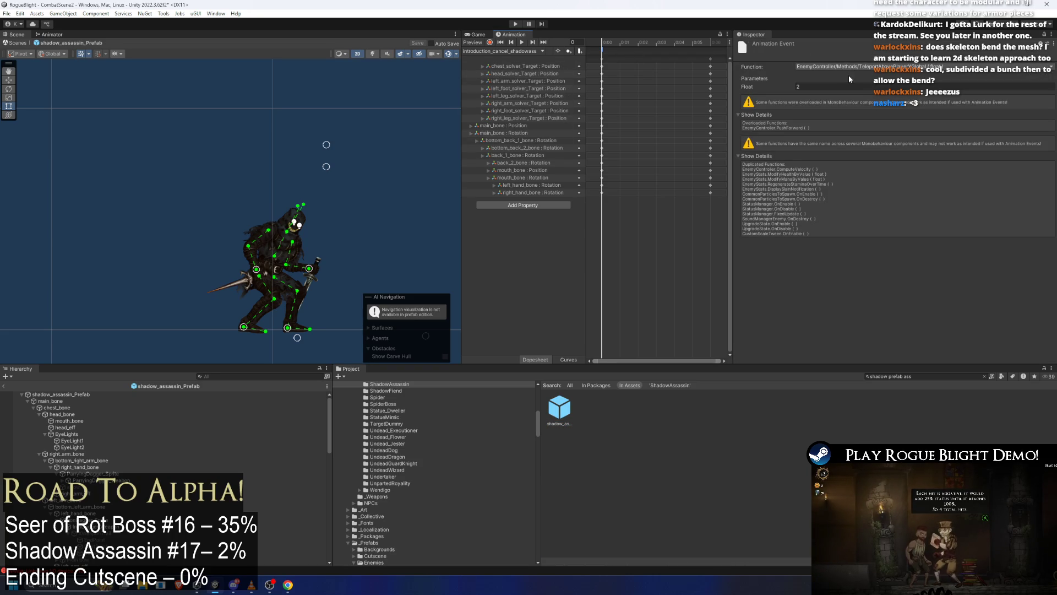
Set the event function to EnemyController TeleportToMiddleYOffset with float 0.5 and play-test.
{"action": "left_click", "coordinate": [864, 68]}
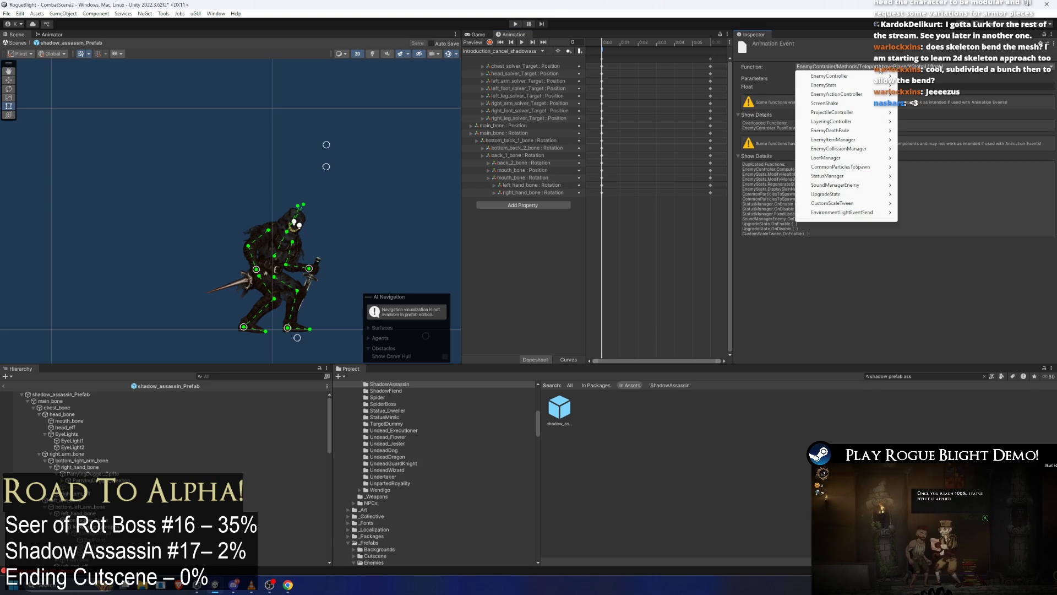
{"action": "mouse_move", "coordinate": [870, 94]}
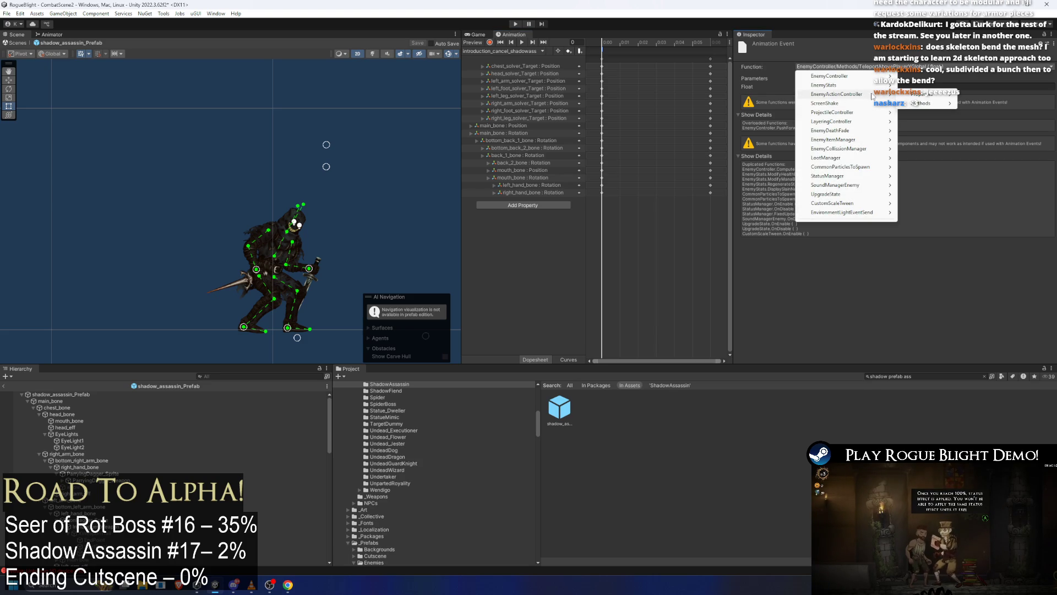
{"action": "mouse_move", "coordinate": [924, 103]}
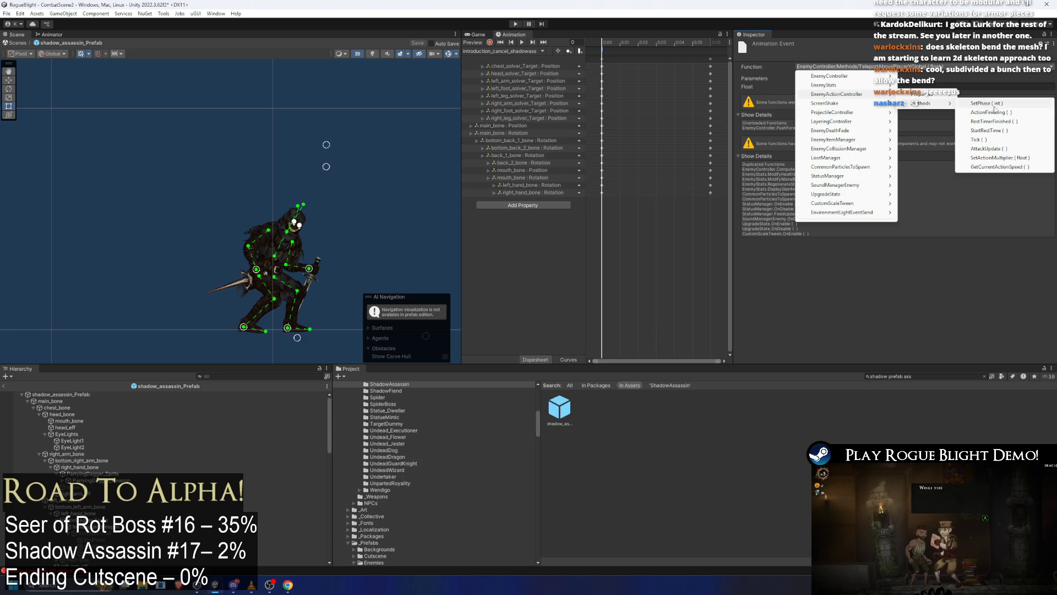
{"action": "mouse_move", "coordinate": [875, 77]}
{"action": "mouse_move", "coordinate": [921, 77]}
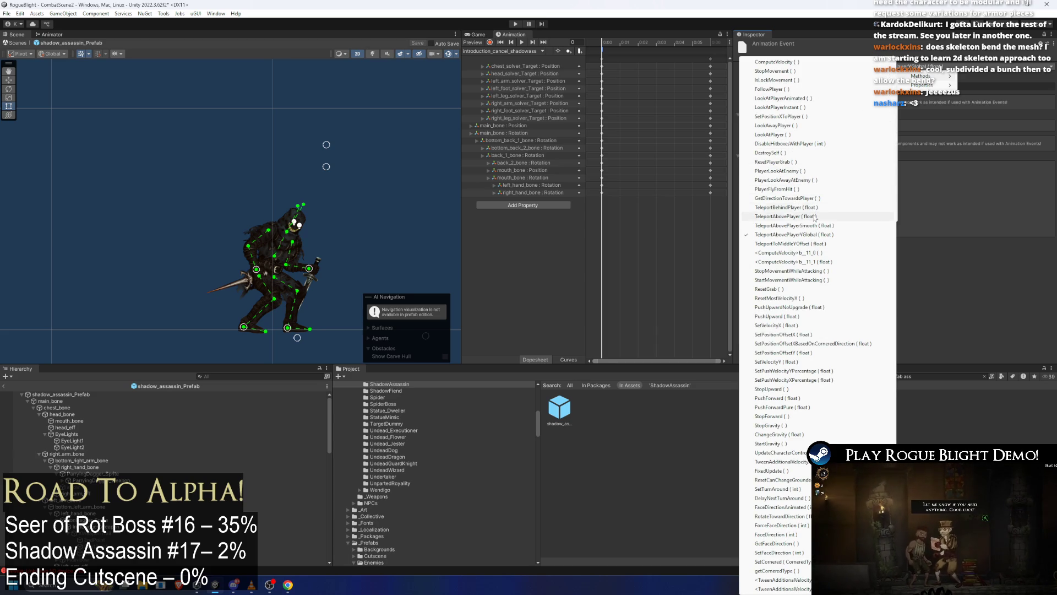
{"action": "left_click", "coordinate": [793, 243]}
{"action": "left_click", "coordinate": [802, 87]}
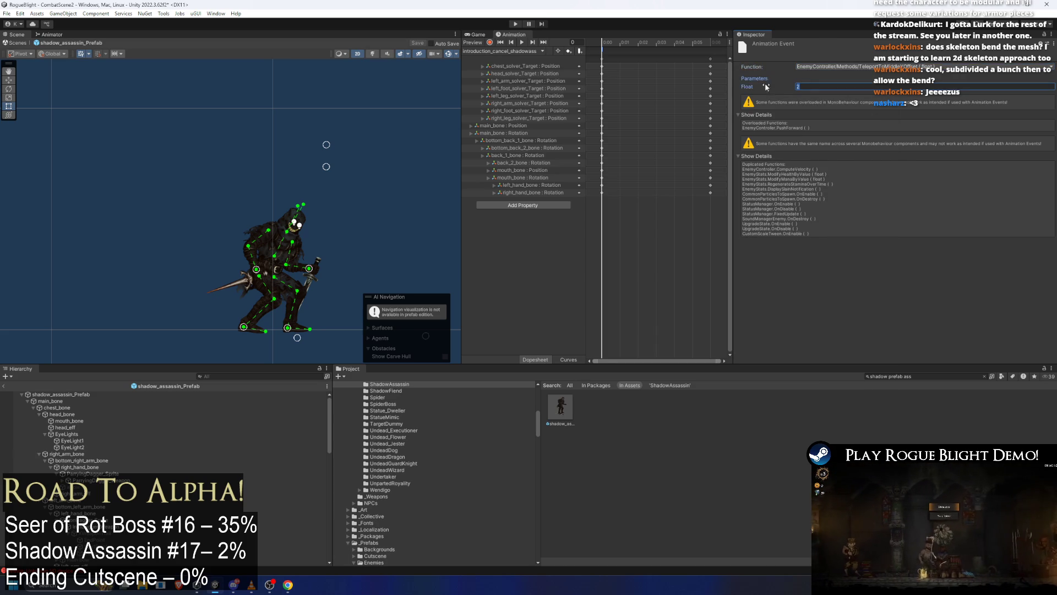
{"action": "type", "text": "1"}
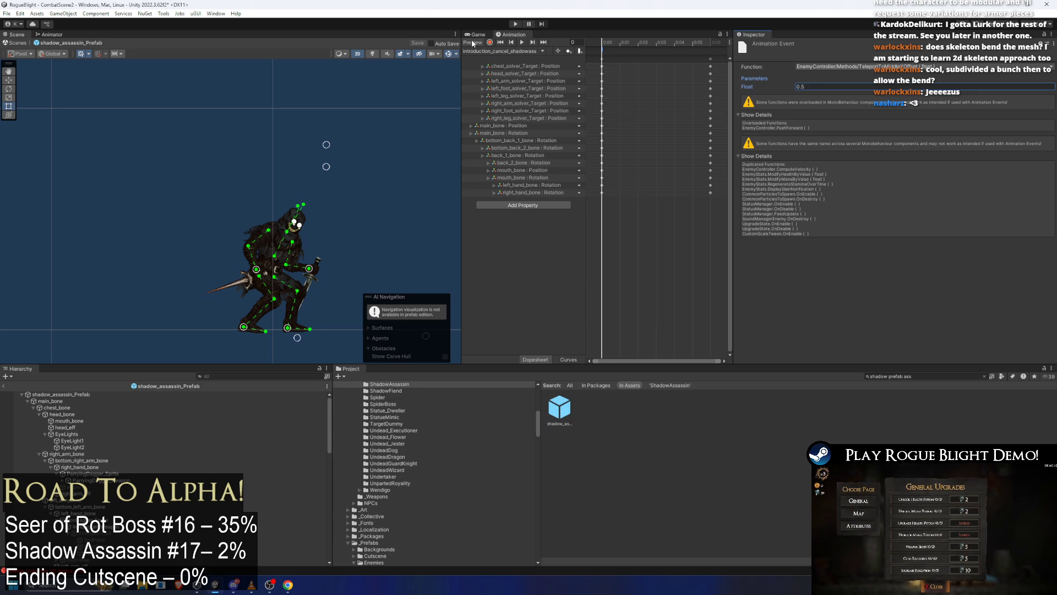
{"action": "left_click", "coordinate": [516, 24]}
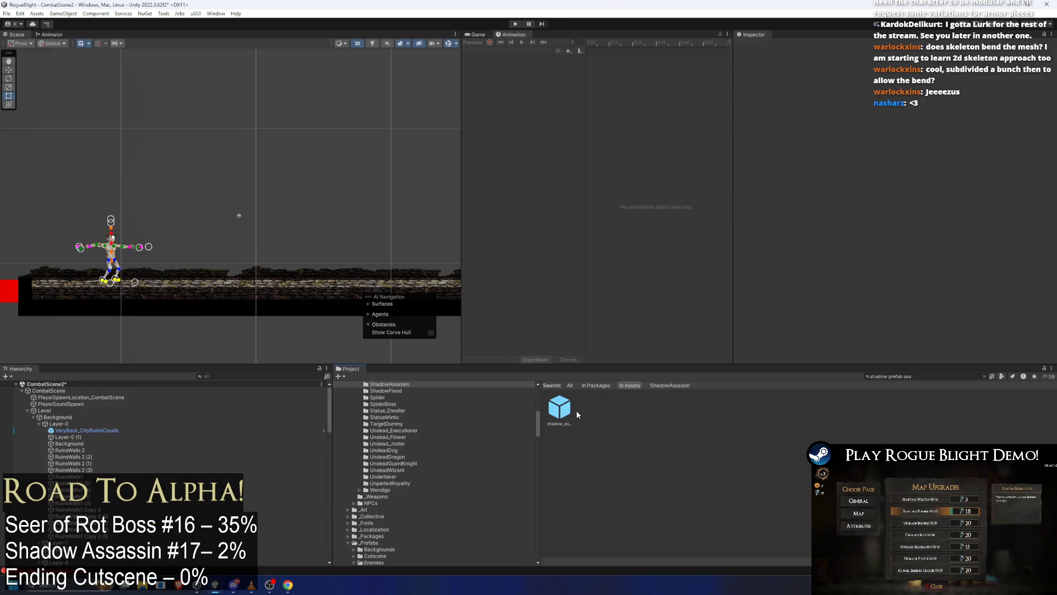
Reopen the shadow_assassin prefab, change the teleport event's float to 1.5, and play-test again.
{"action": "left_click", "coordinate": [560, 408]}
{"action": "scroll", "coordinate": [892, 166], "scroll_direction": "down", "scroll_amount": 5}
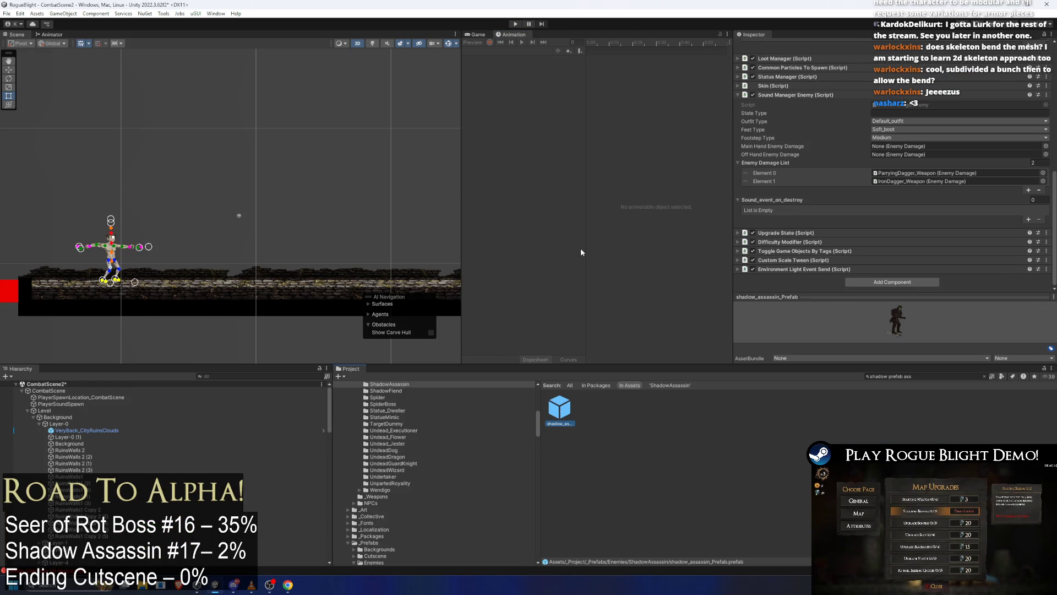
{"action": "double_click", "coordinate": [560, 408]}
{"action": "left_click", "coordinate": [512, 50]}
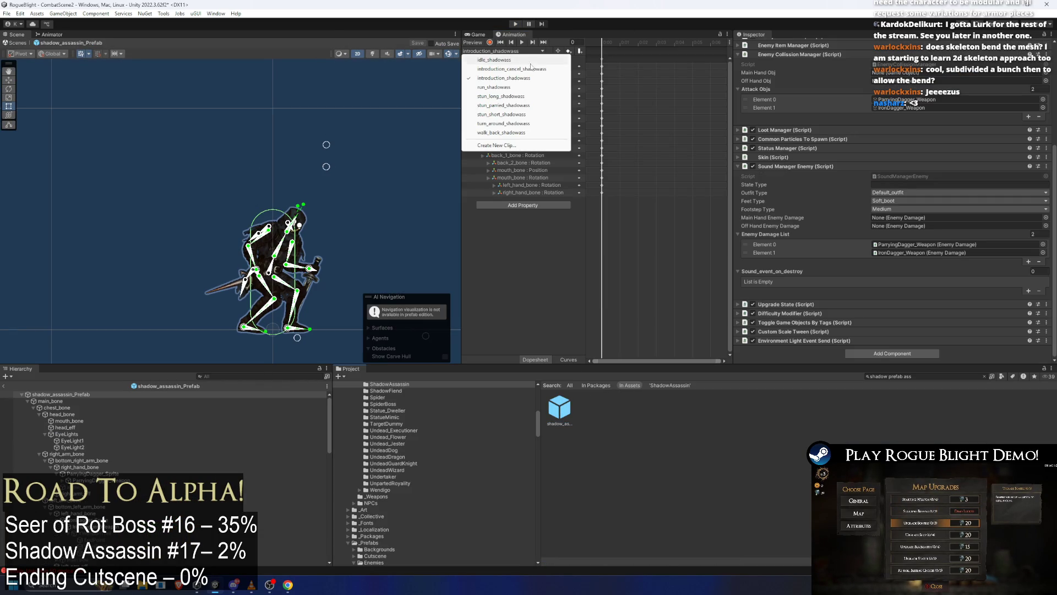
{"action": "left_click", "coordinate": [604, 49]}
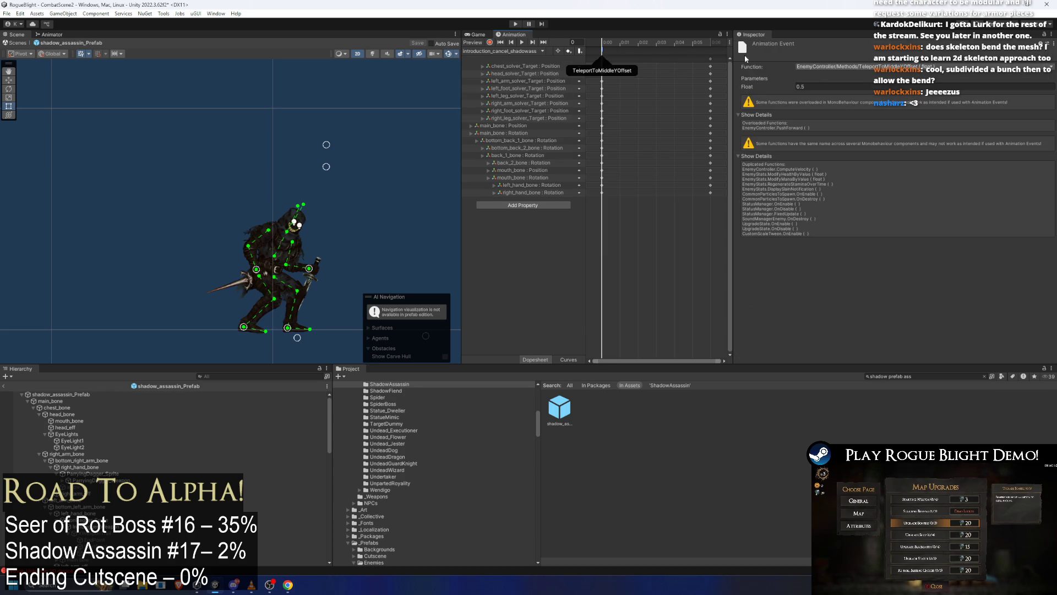
{"action": "left_click", "coordinate": [841, 86]}
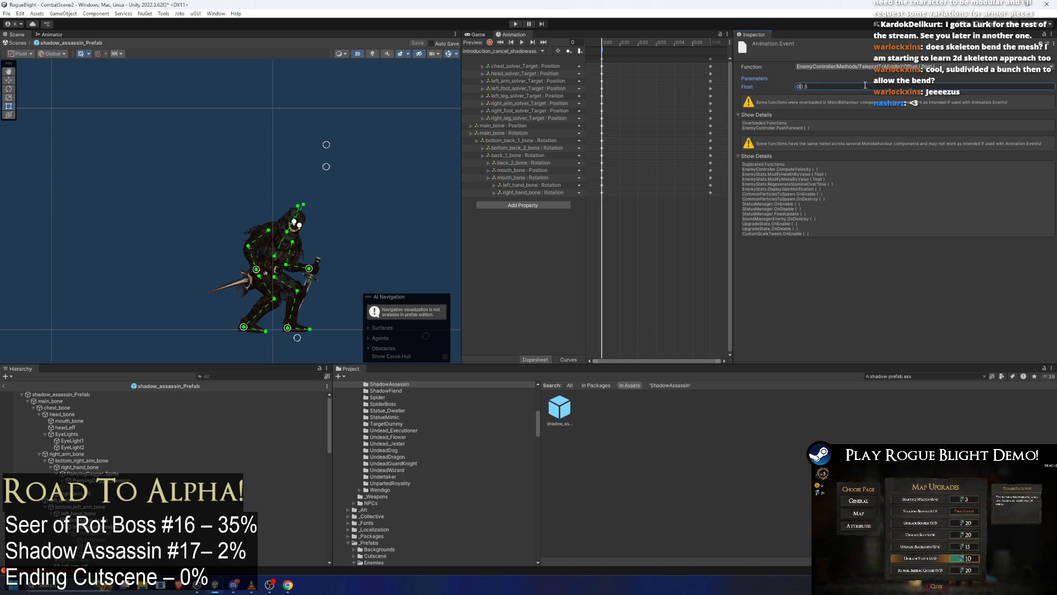
{"action": "type", "text": "5"}
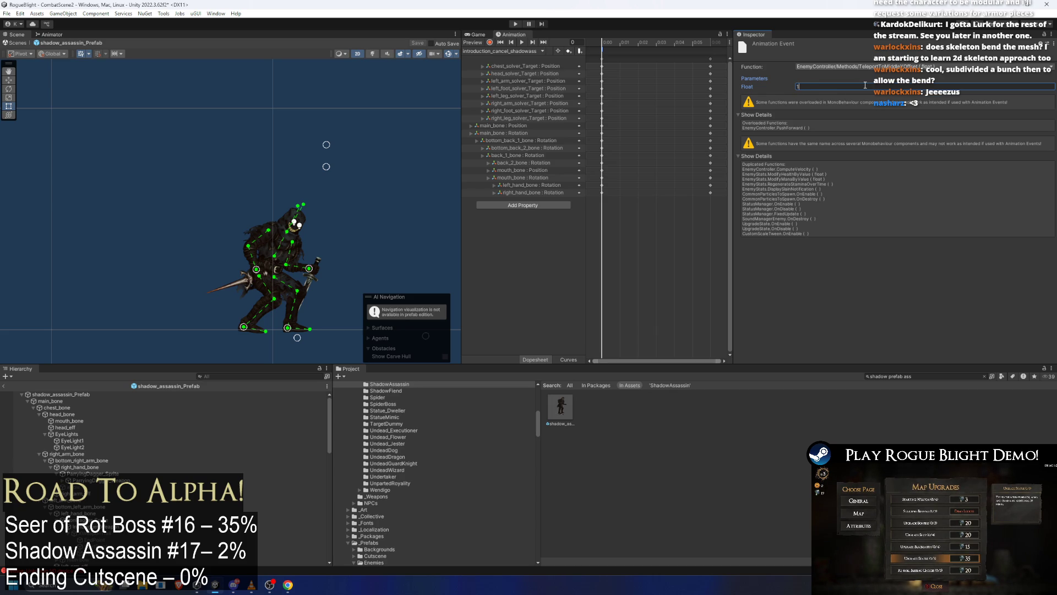
{"action": "left_click", "coordinate": [516, 24]}
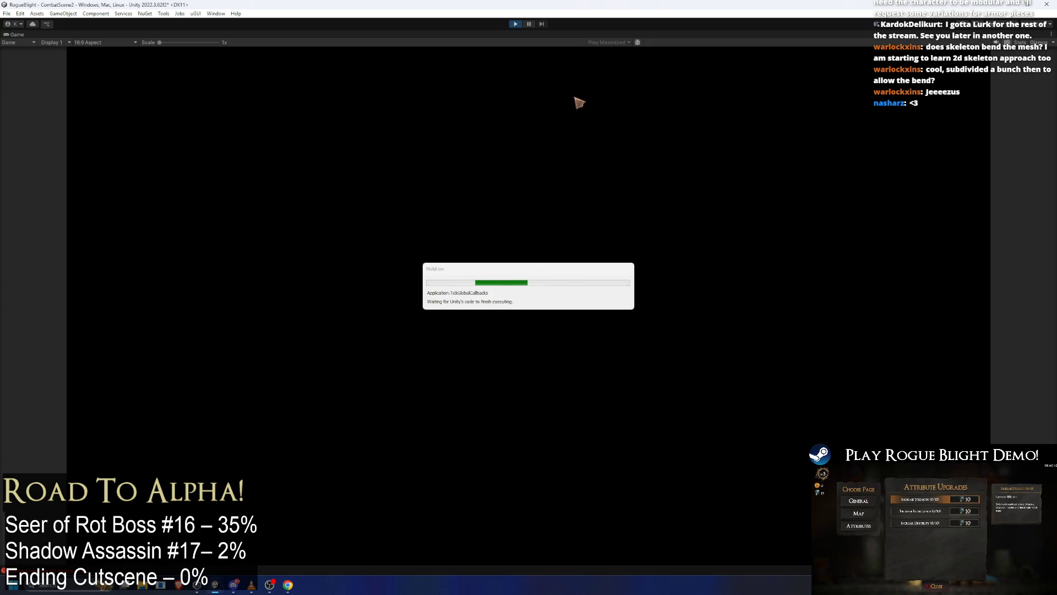
Run the player right through the arena toward the boss, then stop the test.
{"action": "key", "text": "d"}
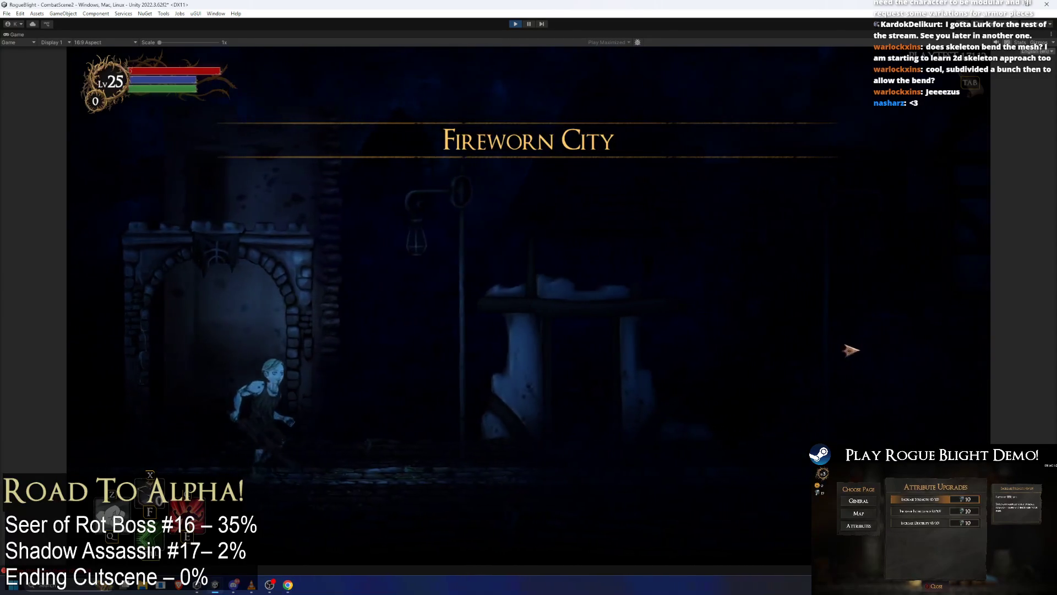
{"action": "key", "text": "d"}
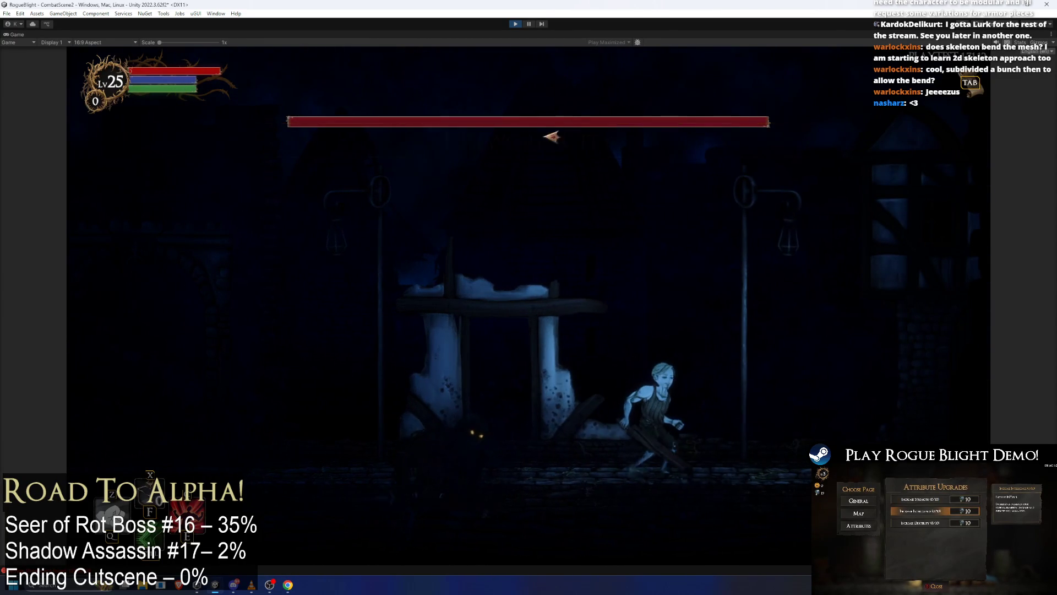
{"action": "left_click", "coordinate": [515, 25]}
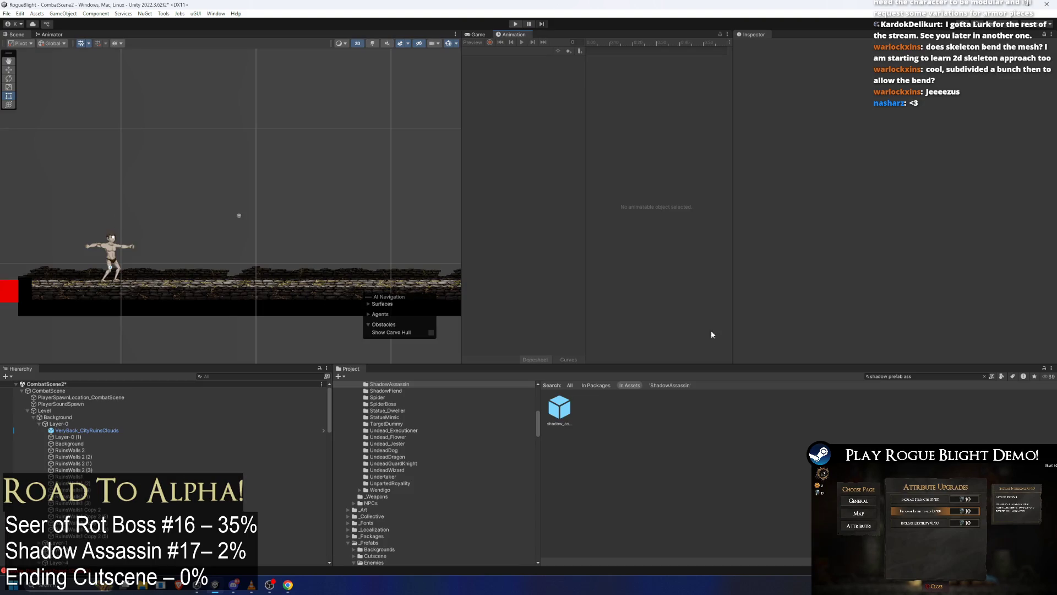
Reopen the prefab, set the introduction_cancel_shadowass teleport event's float to 2.5, and save.
{"action": "scroll", "coordinate": [895, 174], "scroll_direction": "down", "scroll_amount": 10}
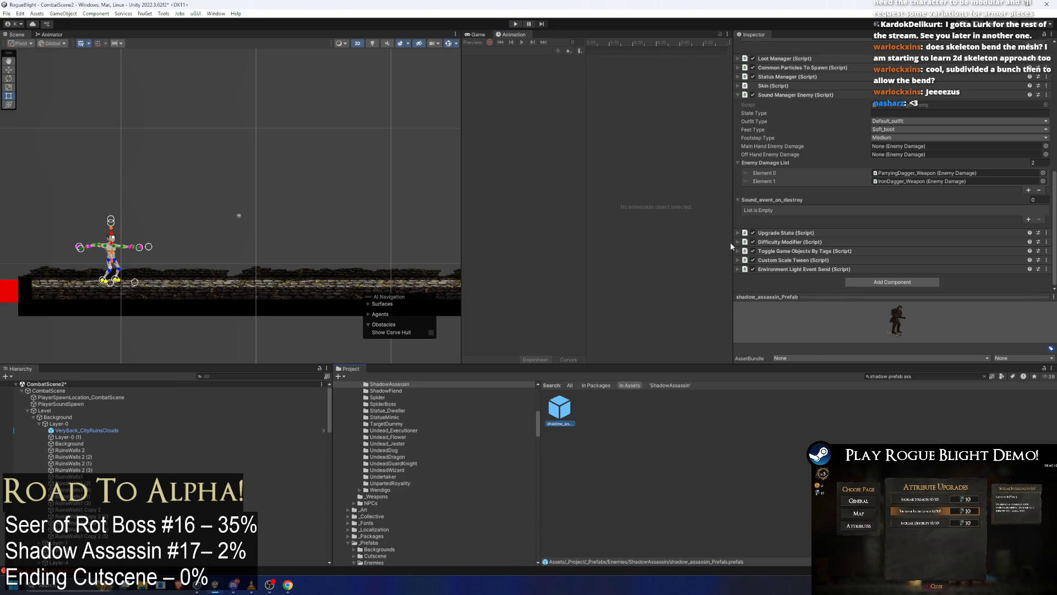
{"action": "double_click", "coordinate": [558, 406]}
{"action": "left_click", "coordinate": [502, 51]}
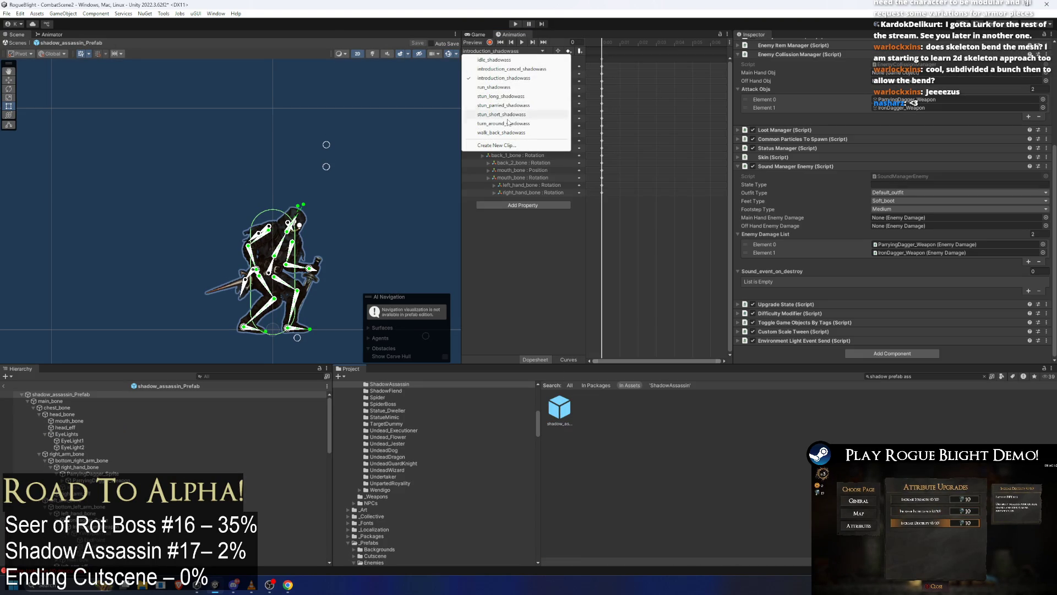
{"action": "left_click", "coordinate": [518, 69]}
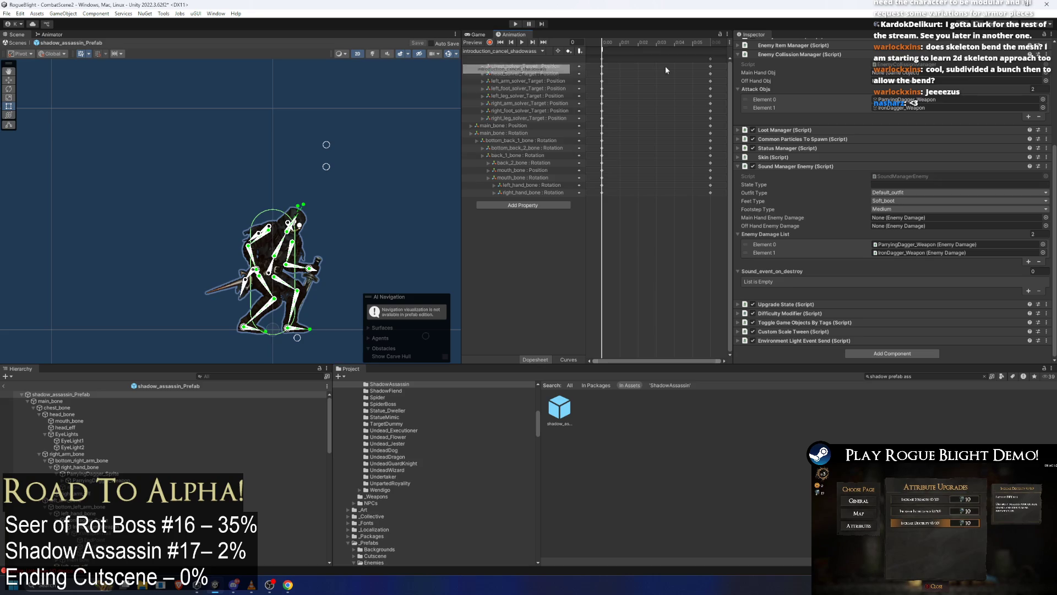
{"action": "left_click", "coordinate": [604, 51]}
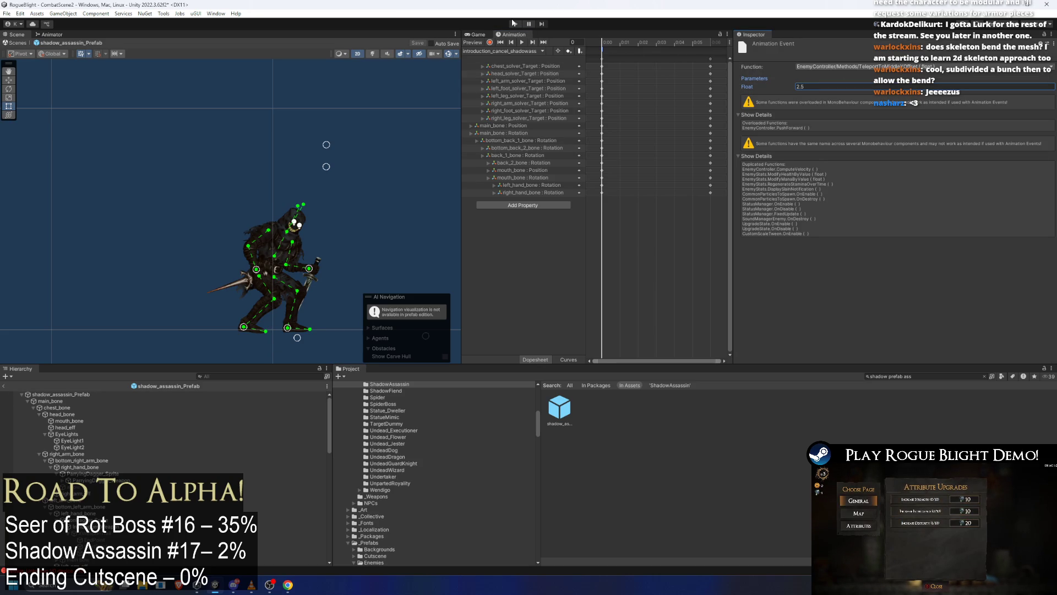
{"action": "key", "text": "ctrl+s"}
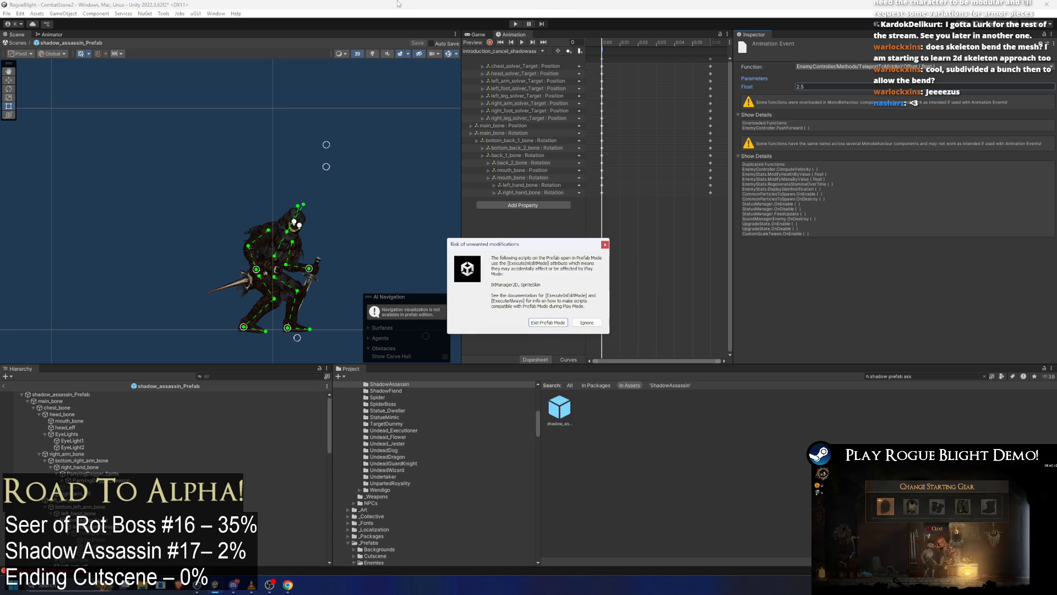
Enter Play mode past the warning, run at and strike the Shadow Assassin, then stop.
{"action": "key", "text": "Return"}
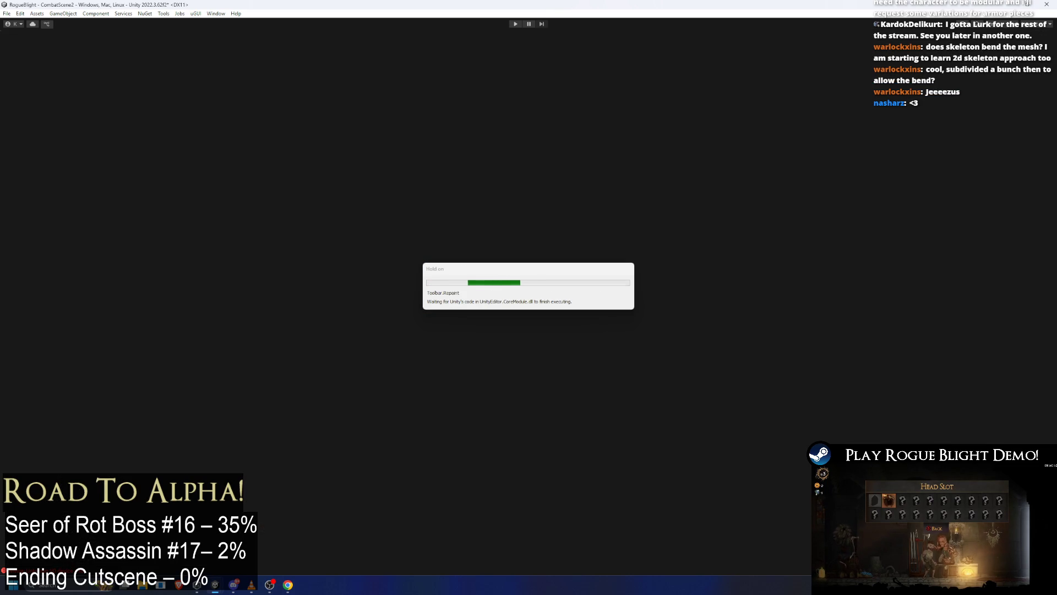
{"action": "key", "text": "d"}
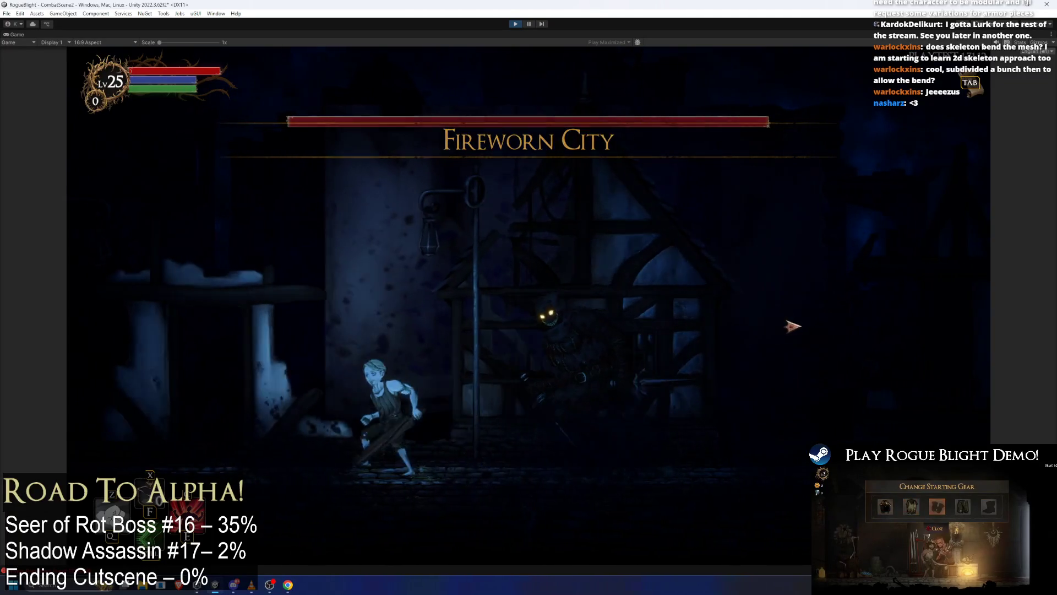
{"action": "key", "text": "d"}
{"action": "left_click", "coordinate": [793, 326]}
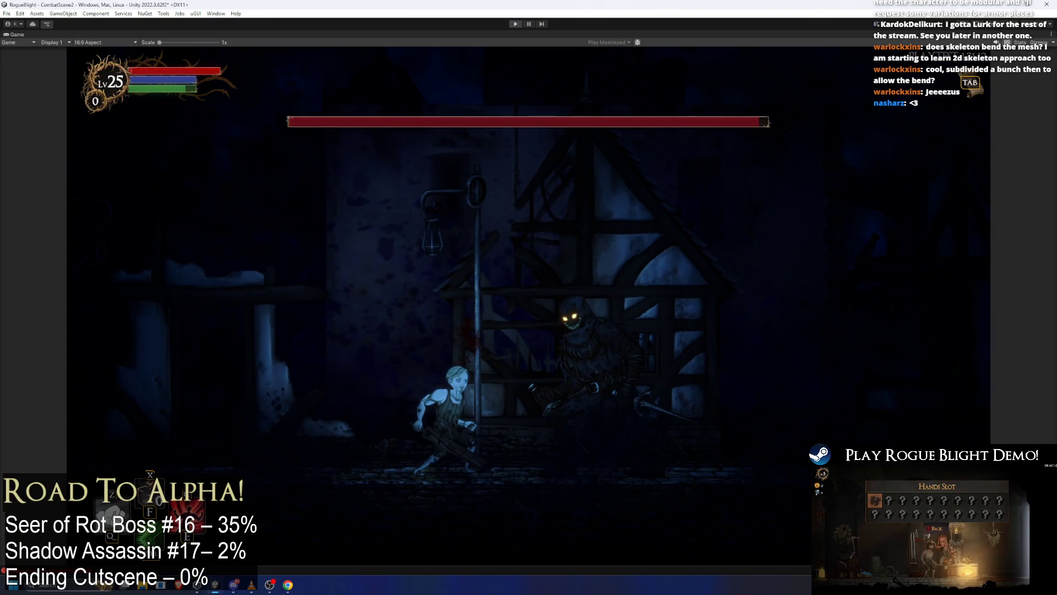
{"action": "key", "text": "ctrl+p"}
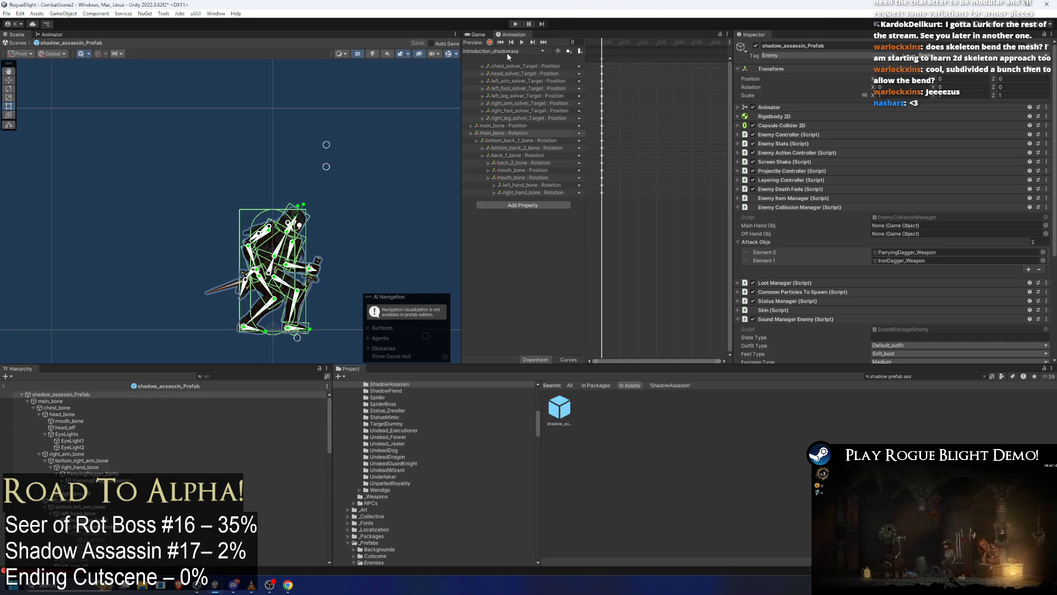
On the introduction-cancel clip, add an animation event at frame 1 that calls StopGravity.
{"action": "left_click", "coordinate": [507, 50]}
{"action": "left_click", "coordinate": [517, 67]}
{"action": "left_click", "coordinate": [629, 42]}
{"action": "left_click", "coordinate": [629, 42]}
{"action": "right_click", "coordinate": [627, 50]}
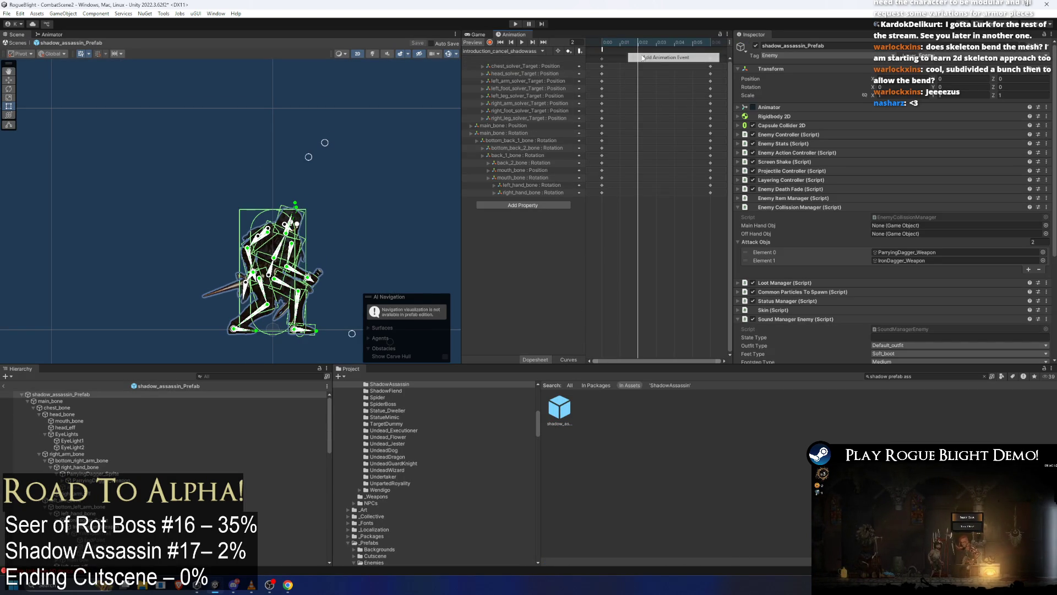
{"action": "left_click", "coordinate": [650, 56]}
{"action": "left_click", "coordinate": [838, 66]}
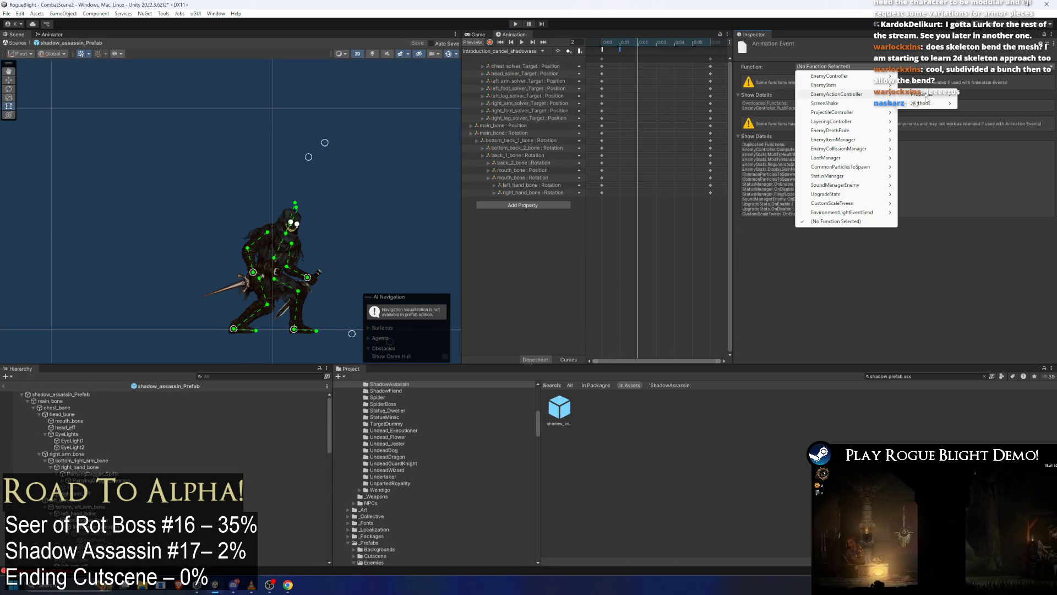
{"action": "mouse_move", "coordinate": [862, 79]}
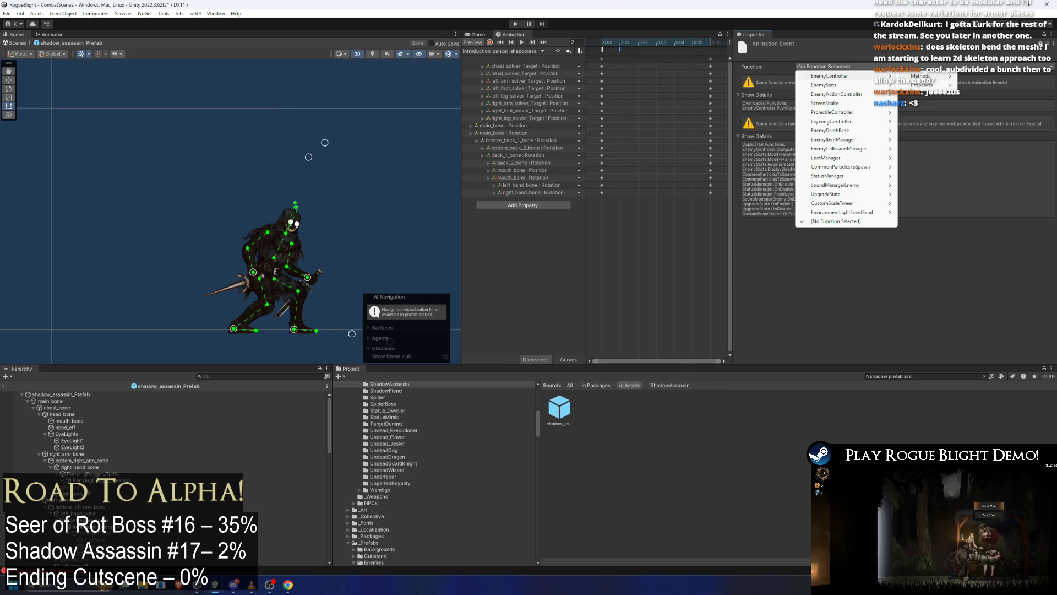
{"action": "mouse_move", "coordinate": [922, 77]}
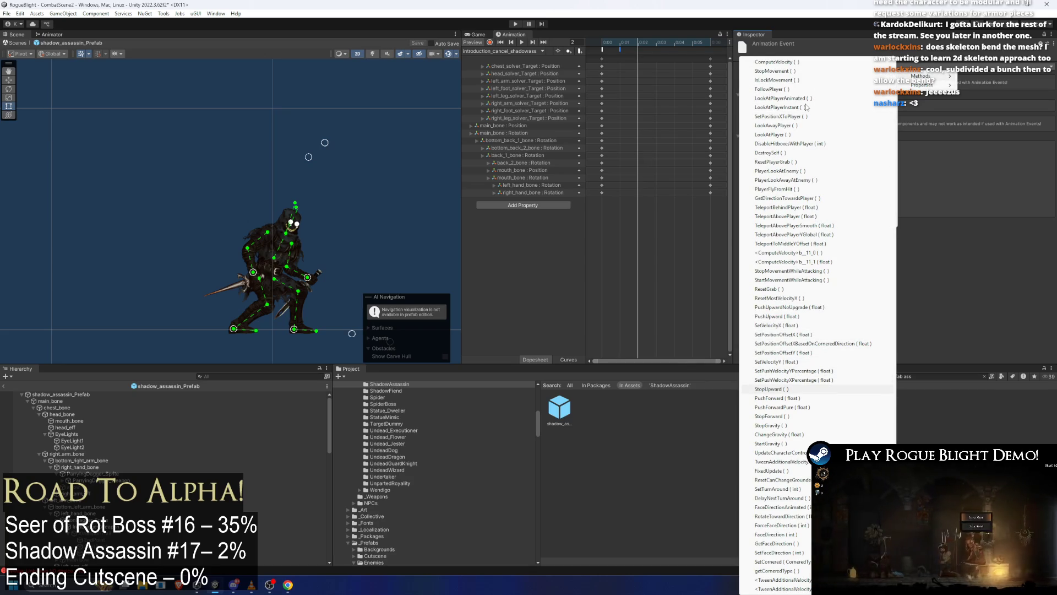
{"action": "left_click", "coordinate": [770, 426]}
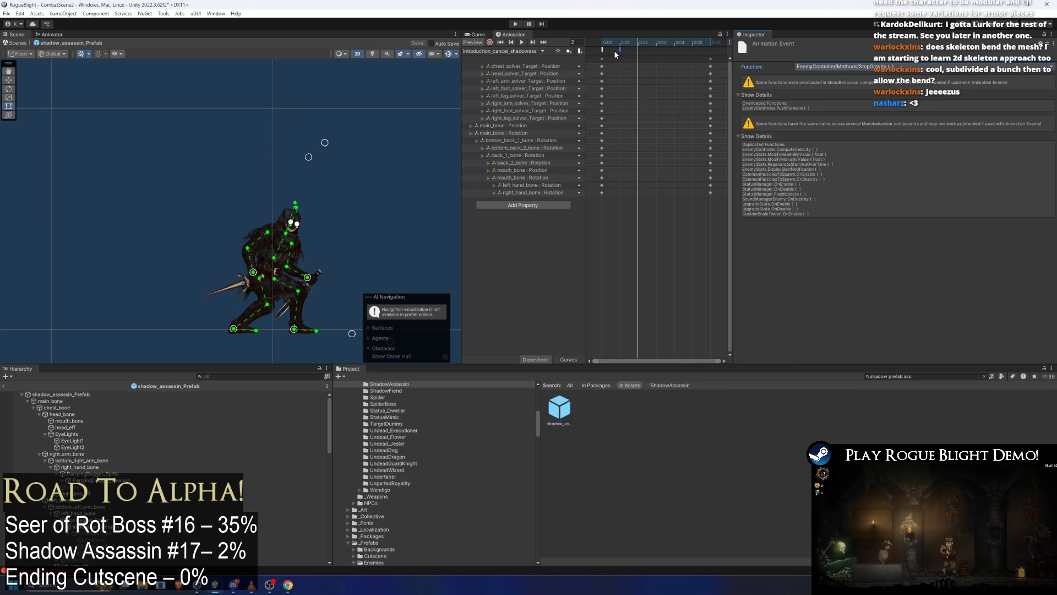
Select all keyframes and shift them later along the timeline, past frame 5.
{"action": "left_click", "coordinate": [695, 44]}
{"action": "scroll", "coordinate": [635, 86], "scroll_direction": "down", "scroll_amount": 5}
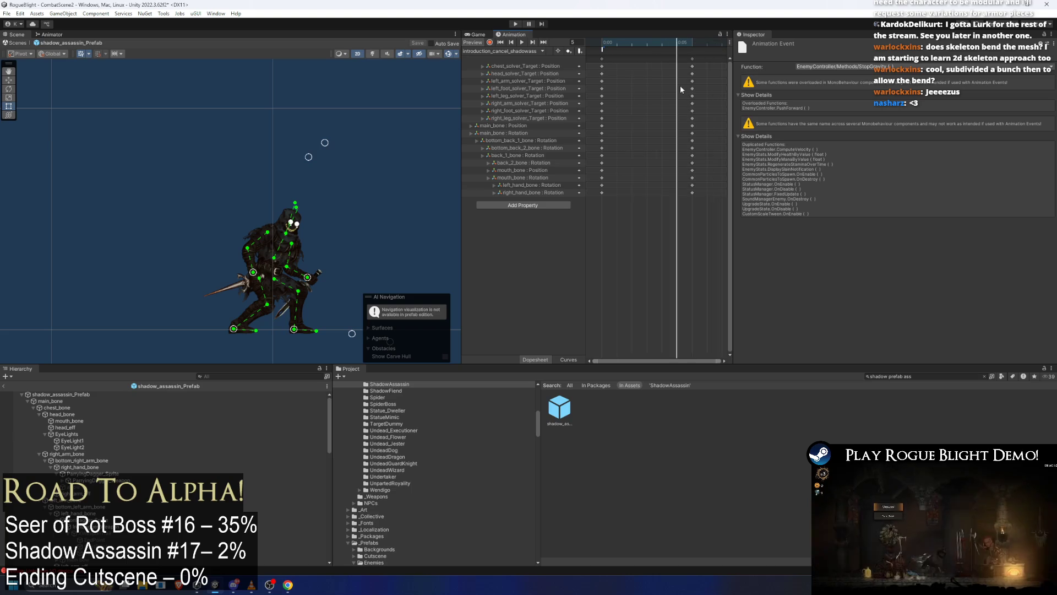
{"action": "scroll", "coordinate": [635, 86], "scroll_direction": "down", "scroll_amount": 2}
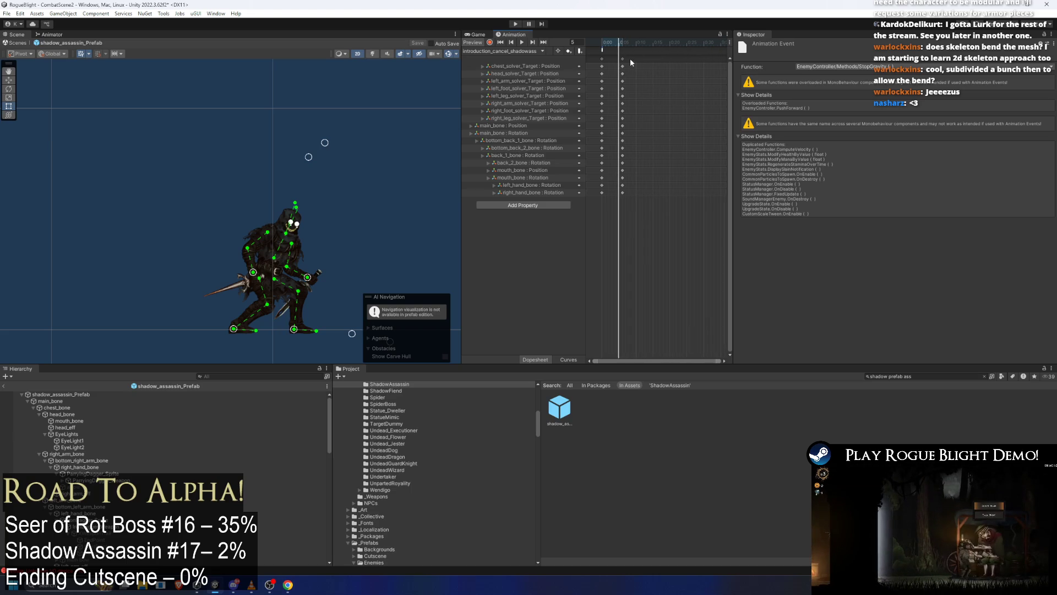
{"action": "left_click", "coordinate": [621, 59]}
{"action": "scroll", "coordinate": [695, 88], "scroll_direction": "down", "scroll_amount": 3}
{"action": "mouse_move", "coordinate": [621, 58]}
{"action": "left_mouse_down"}
{"action": "mouse_move", "coordinate": [695, 88]}
{"action": "mouse_move", "coordinate": [680, 98]}
{"action": "mouse_move", "coordinate": [681, 58]}
{"action": "mouse_move", "coordinate": [700, 55]}
{"action": "mouse_move", "coordinate": [653, 46]}
{"action": "left_mouse_up"}
Add a second event calling StartGravity, then enter Play mode, ignoring the prefab warning.
{"action": "right_click", "coordinate": [653, 50]}
{"action": "left_click", "coordinate": [677, 55]}
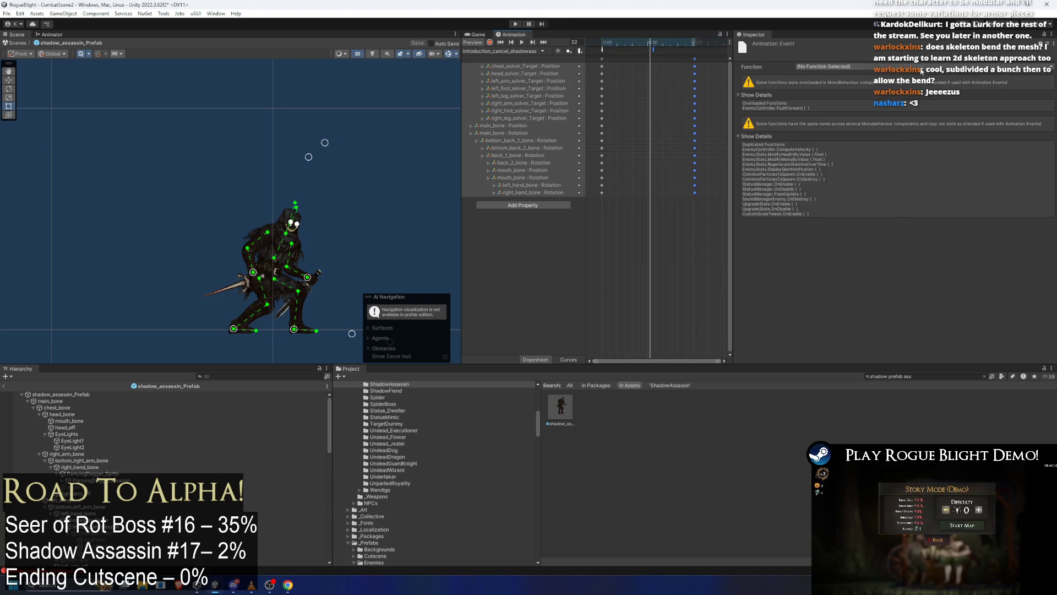
{"action": "left_click", "coordinate": [824, 66]}
{"action": "mouse_move", "coordinate": [925, 76]}
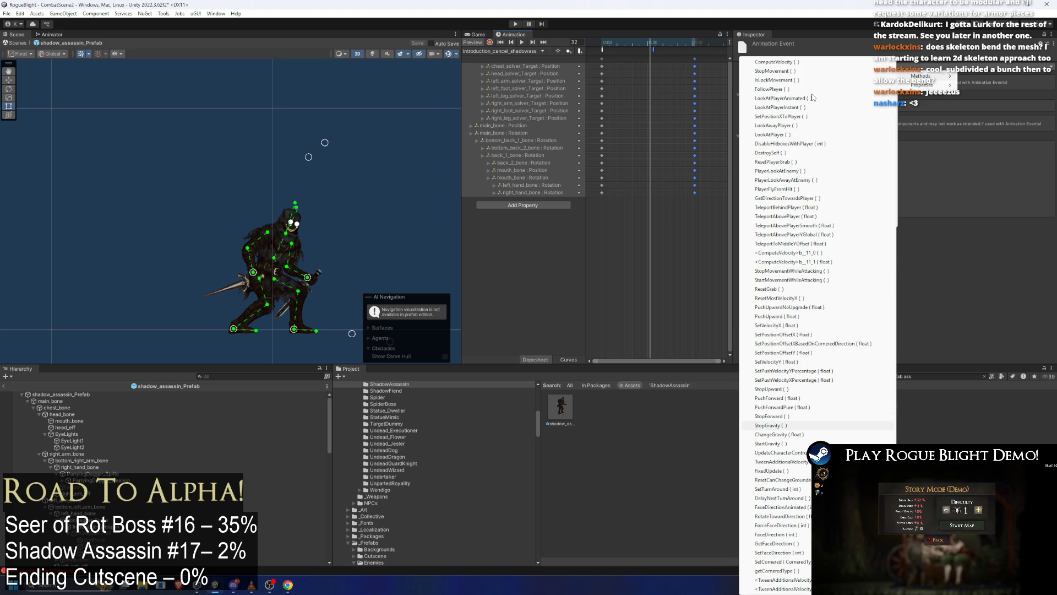
{"action": "left_click", "coordinate": [768, 444]}
{"action": "left_click", "coordinate": [515, 24]}
{"action": "key", "text": "Return"}
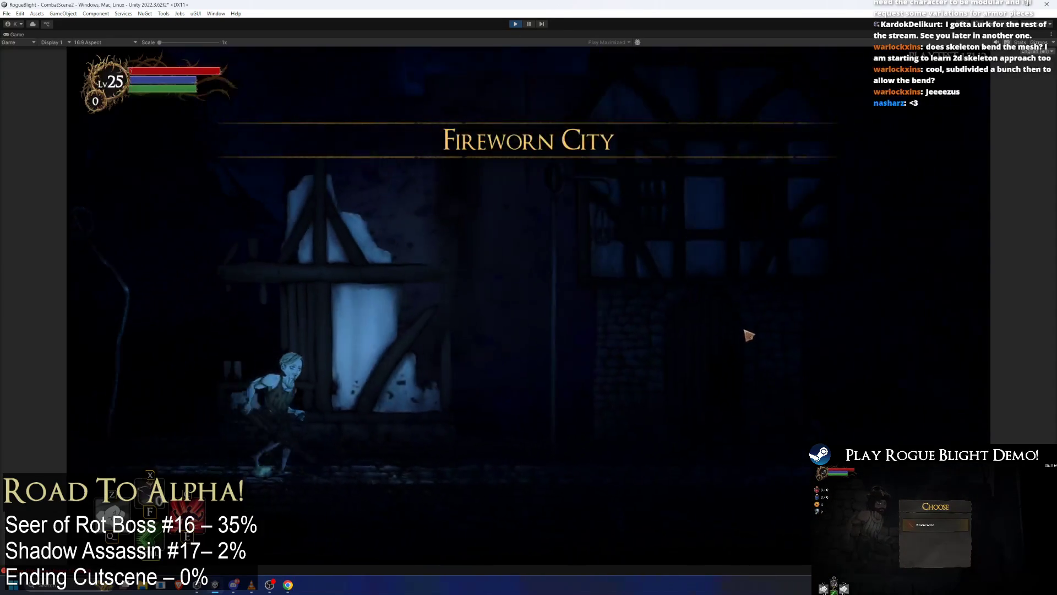
Fight the Shadow Assassin with the A and D keys, then stop the game with Ctrl+P.
{"action": "key", "text": "d"}
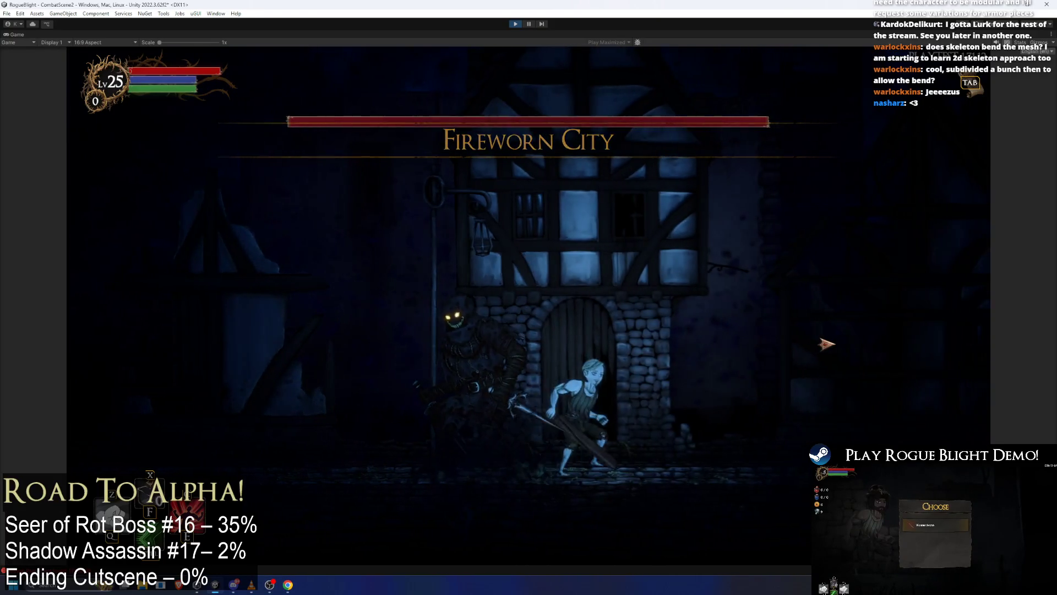
{"action": "key", "text": "a"}
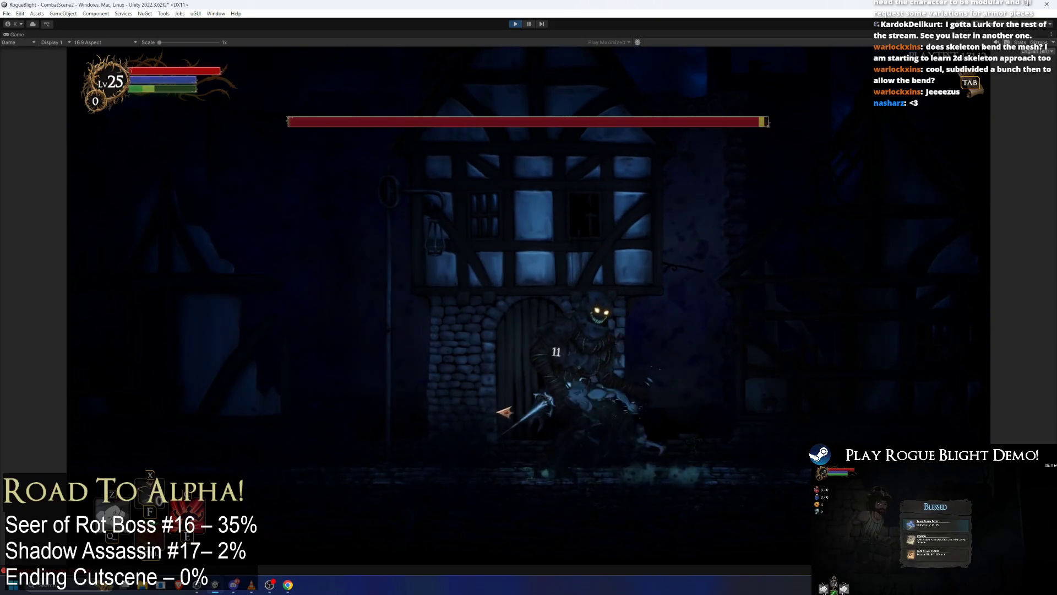
{"action": "key", "text": "a"}
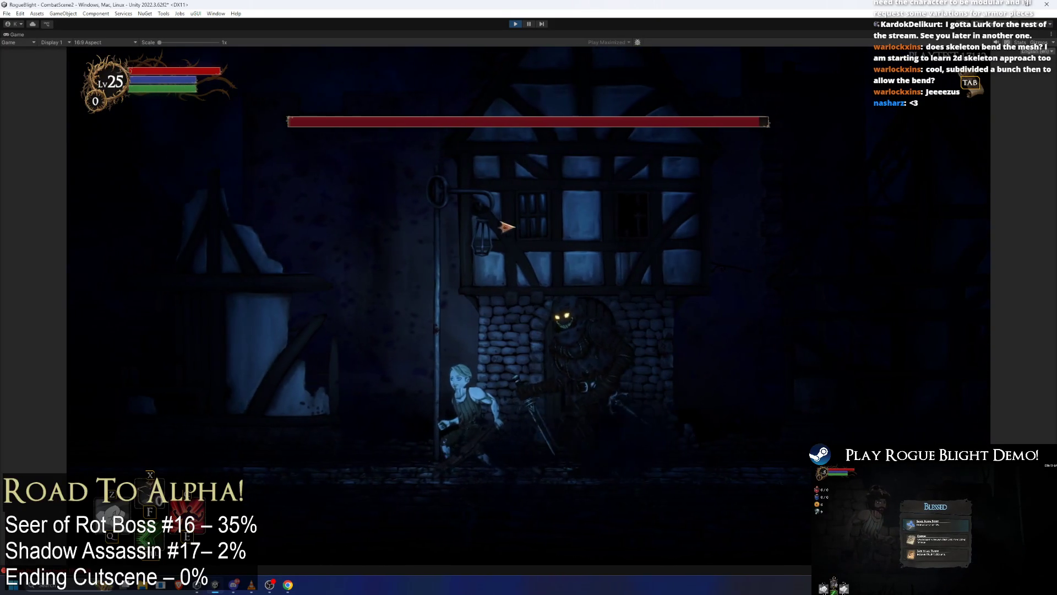
{"action": "key", "text": "d"}
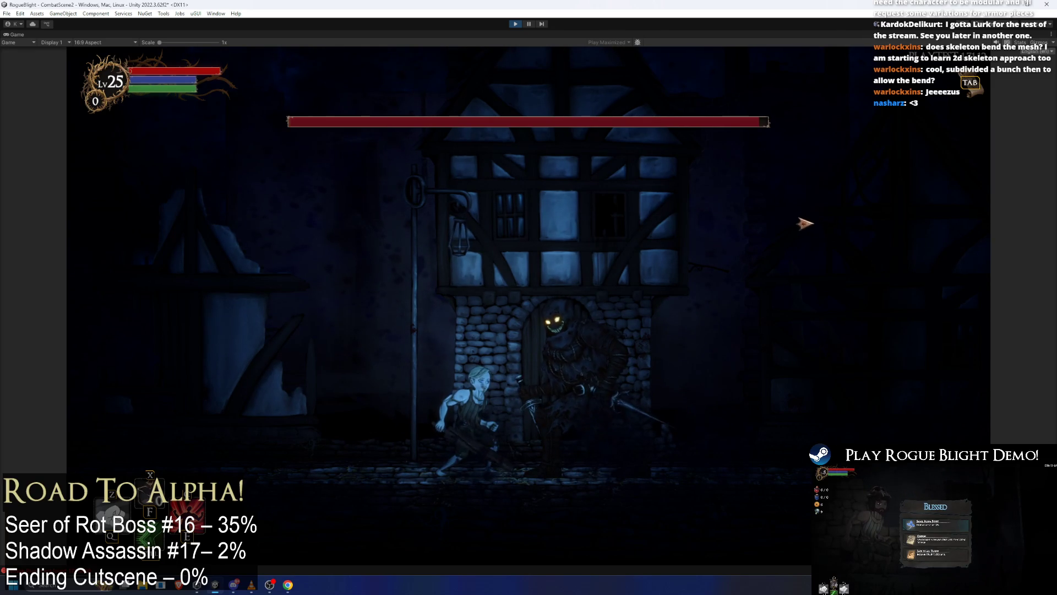
{"action": "key", "text": "d"}
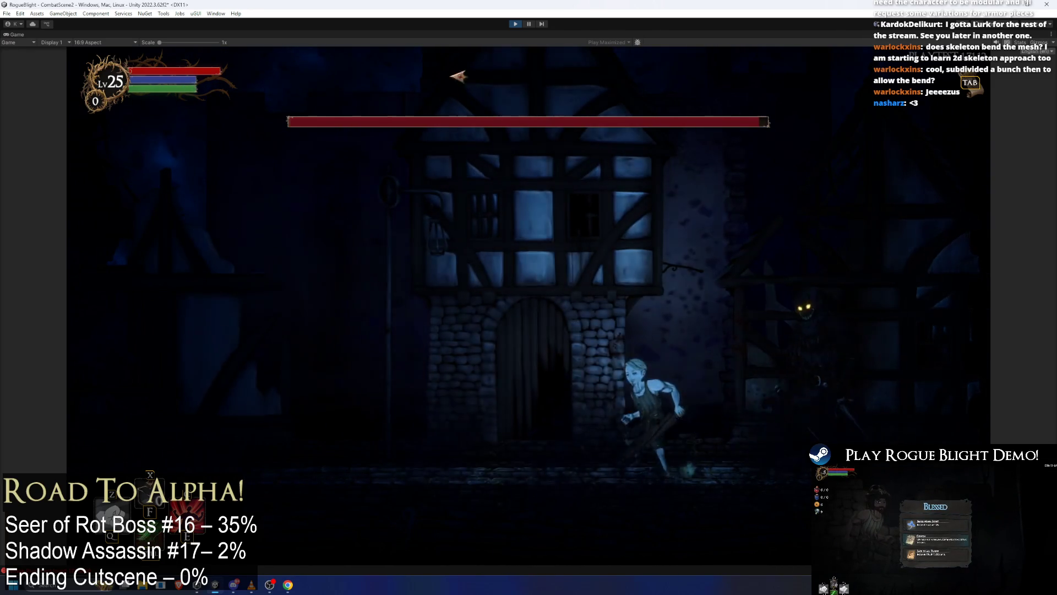
{"action": "key", "text": "a"}
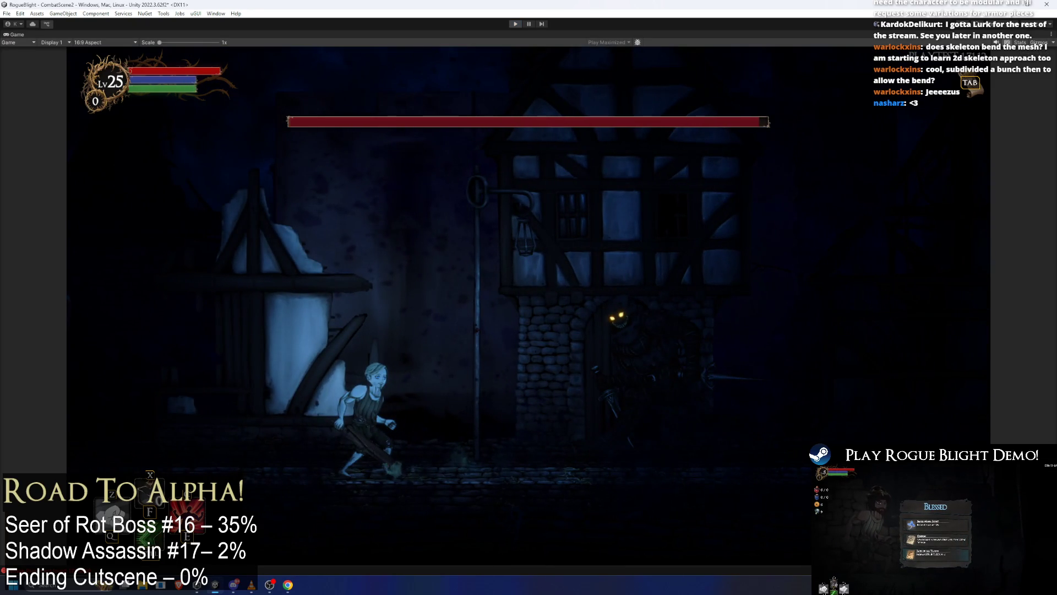
{"action": "key", "text": "ctrl+p"}
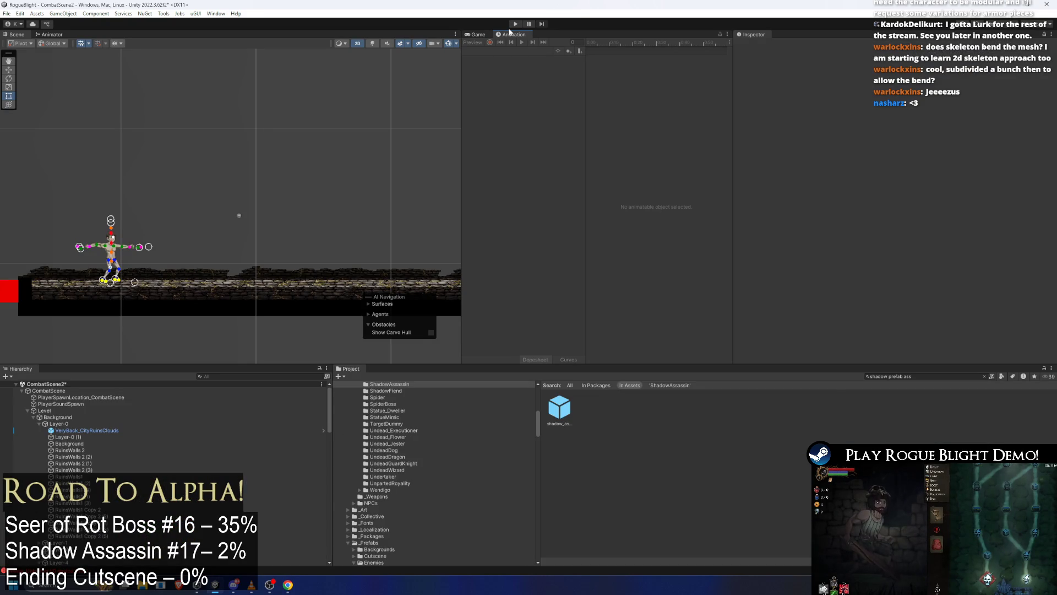
Open the shadow_assassin prefab on introduction_cancel_shadowass, move to frame 12 and turn on recording.
{"action": "double_click", "coordinate": [559, 409]}
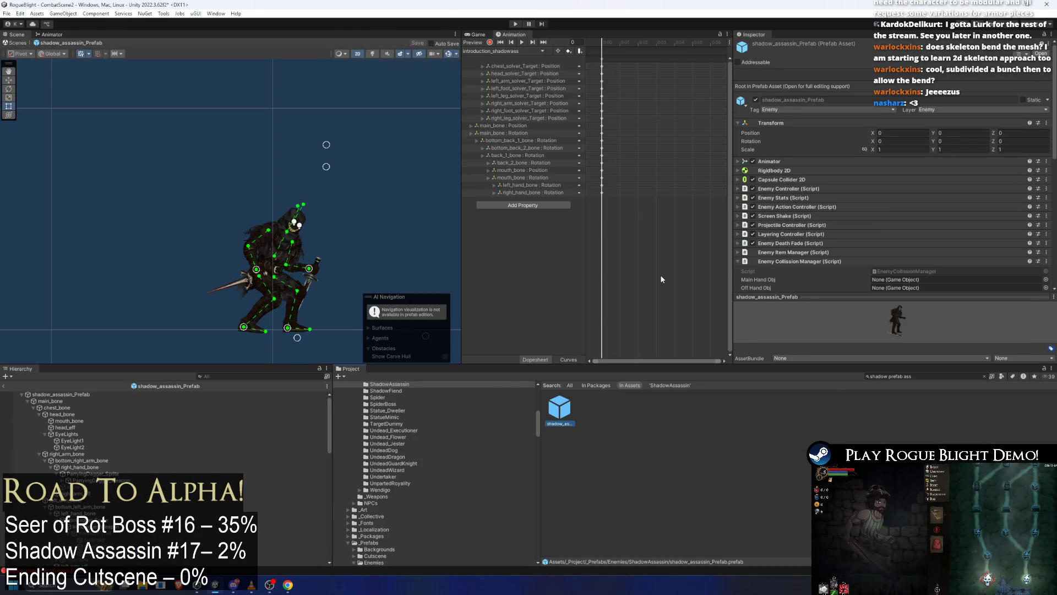
{"action": "scroll", "coordinate": [644, 142], "scroll_direction": "down", "scroll_amount": 3}
{"action": "left_click", "coordinate": [510, 49]}
{"action": "left_click", "coordinate": [524, 69]}
{"action": "mouse_move", "coordinate": [649, 52]}
{"action": "left_mouse_down"}
{"action": "mouse_move", "coordinate": [642, 44]}
{"action": "mouse_move", "coordinate": [663, 51]}
{"action": "mouse_move", "coordinate": [623, 53]}
{"action": "mouse_move", "coordinate": [699, 53]}
{"action": "left_mouse_up"}
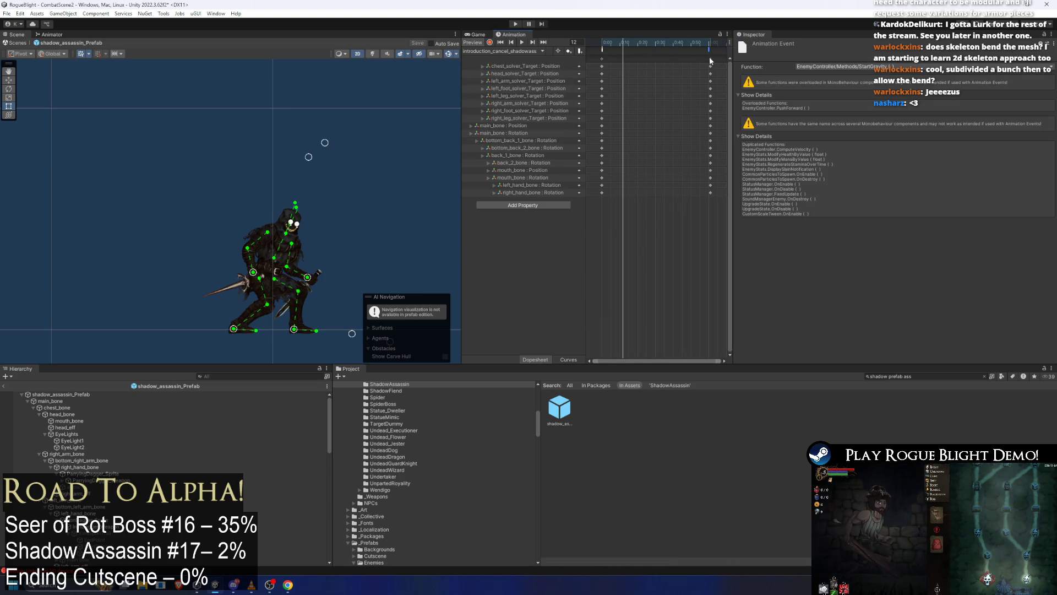
{"action": "scroll", "coordinate": [688, 54], "scroll_direction": "down", "scroll_amount": 2}
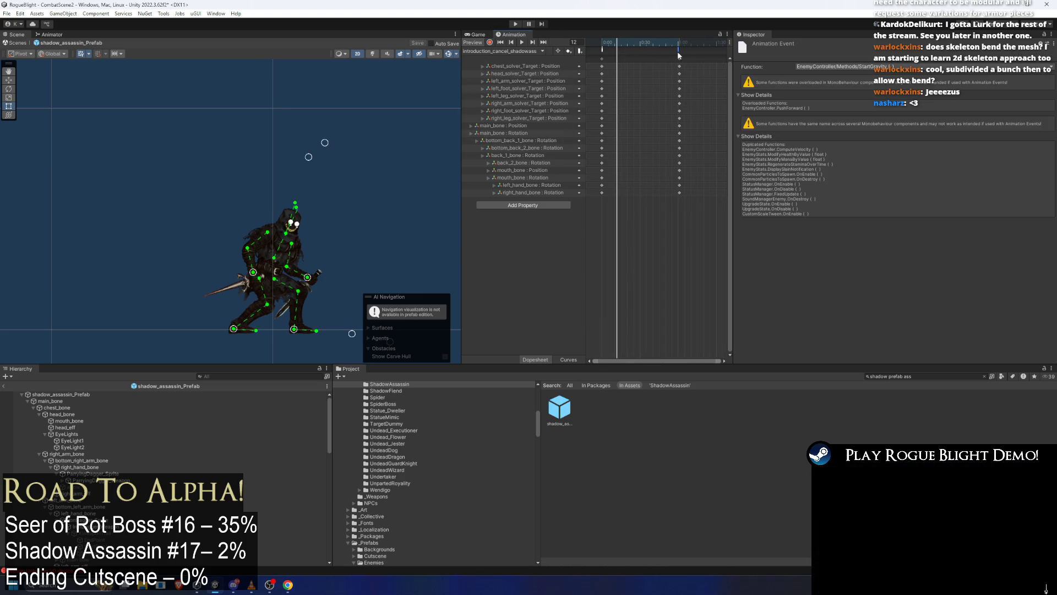
{"action": "scroll", "coordinate": [698, 68], "scroll_direction": "down", "scroll_amount": 1}
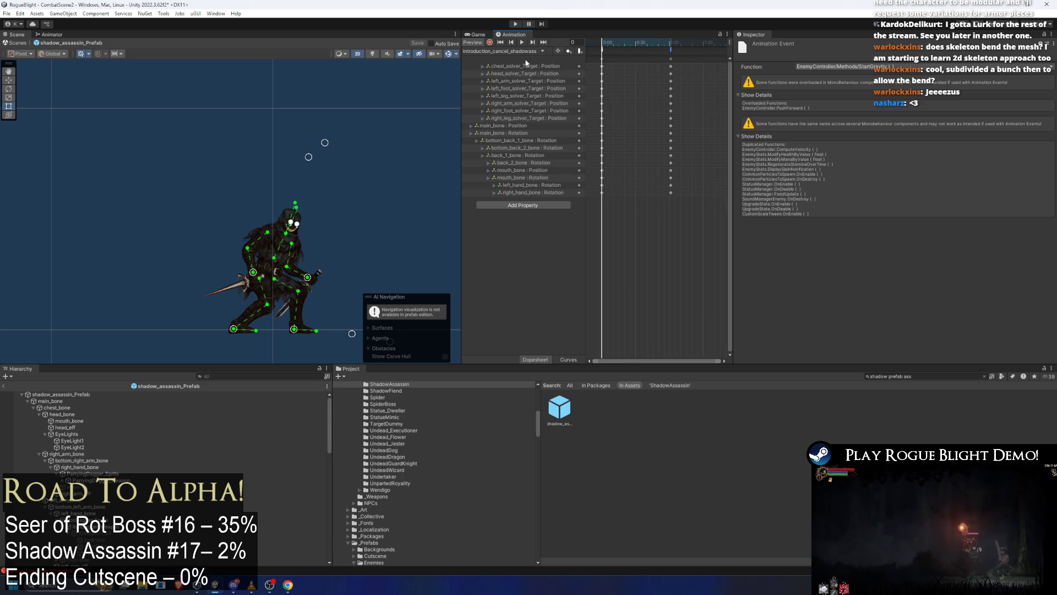
{"action": "left_click", "coordinate": [489, 43]}
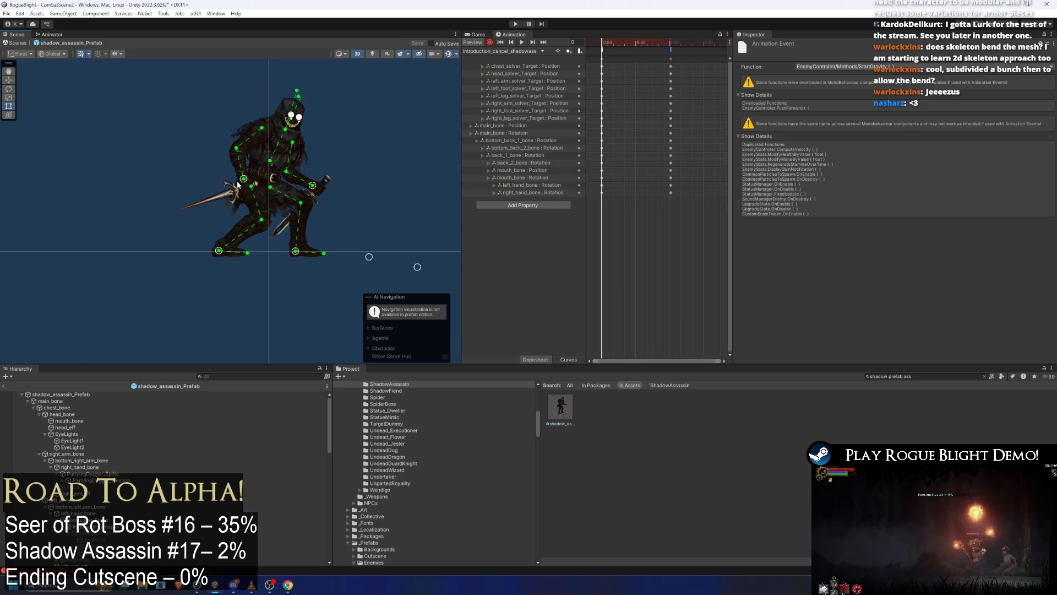
Raise the dagger arm up to the head and the sword arm beside the face.
{"action": "left_click_drag", "start_coordinate": [247, 182], "coordinate": [290, 91]}
{"action": "left_click_drag", "start_coordinate": [313, 185], "coordinate": [307, 98]}
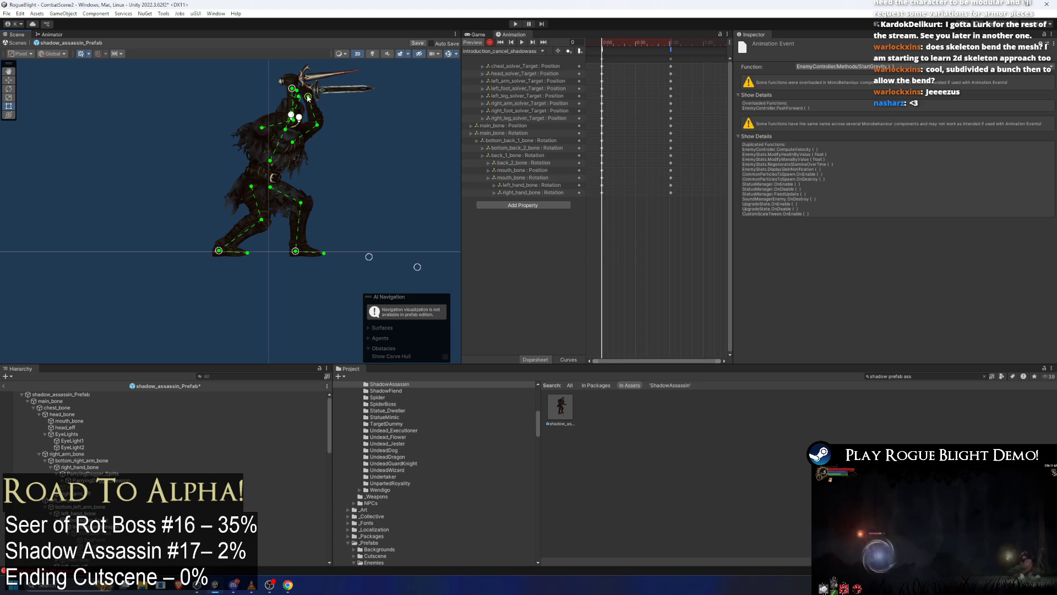
{"action": "left_click", "coordinate": [272, 184]}
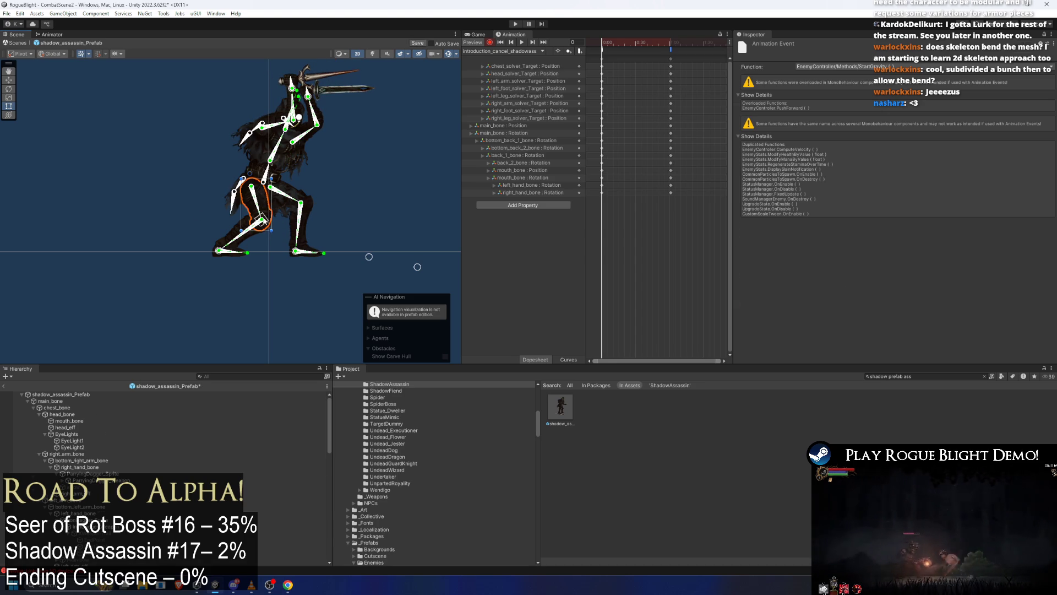
{"action": "left_click", "coordinate": [272, 175]}
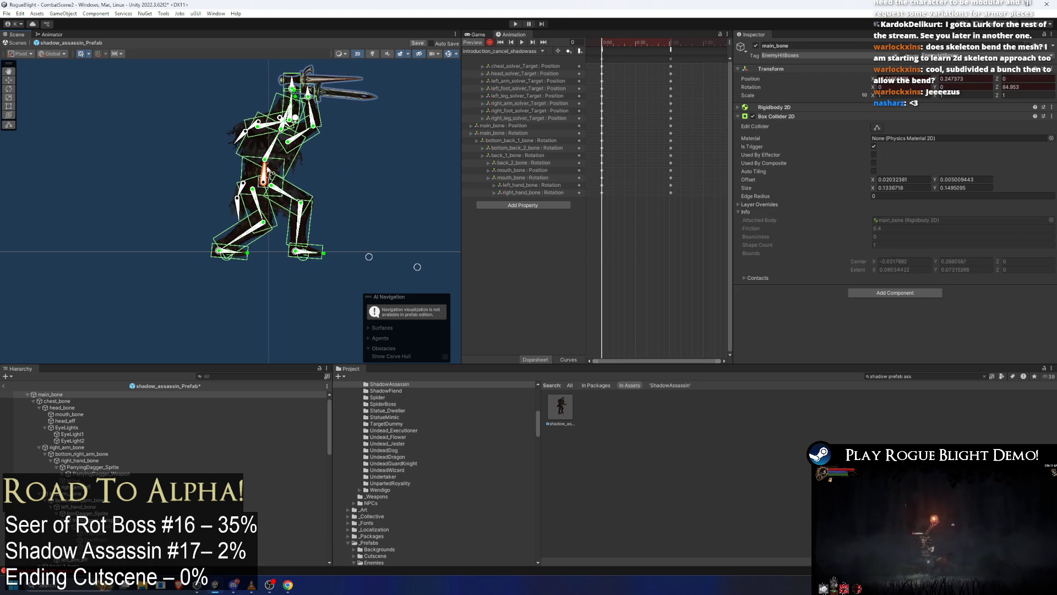
Lift and bend the back leg high and re-bend the front leg lower for the leap.
{"action": "left_click_drag", "start_coordinate": [219, 252], "coordinate": [213, 204]}
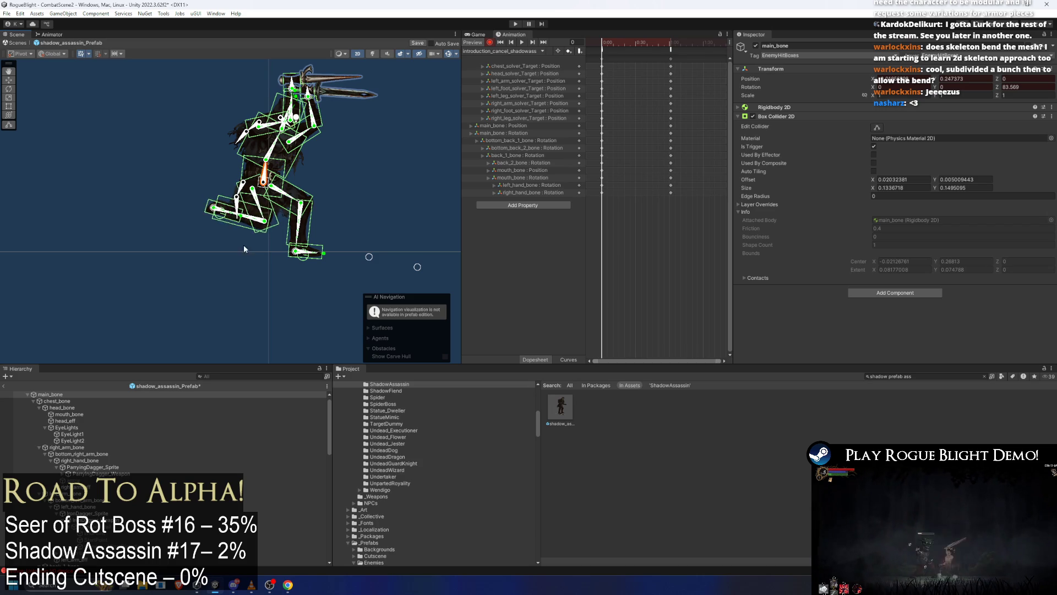
{"action": "left_click", "coordinate": [260, 256]}
{"action": "left_click_drag", "start_coordinate": [302, 252], "coordinate": [297, 219]}
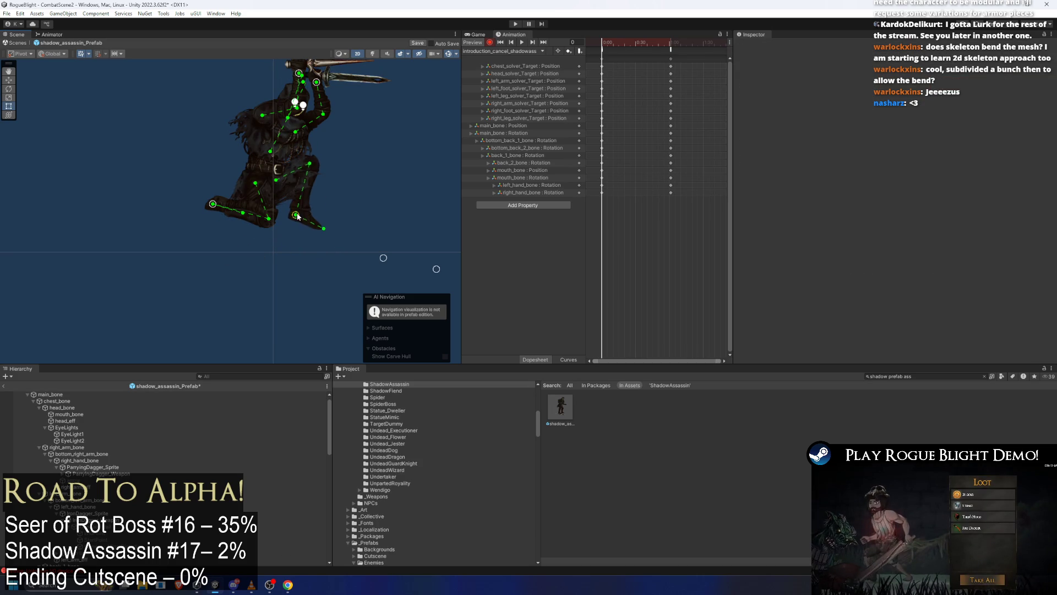
{"action": "left_click", "coordinate": [302, 216]}
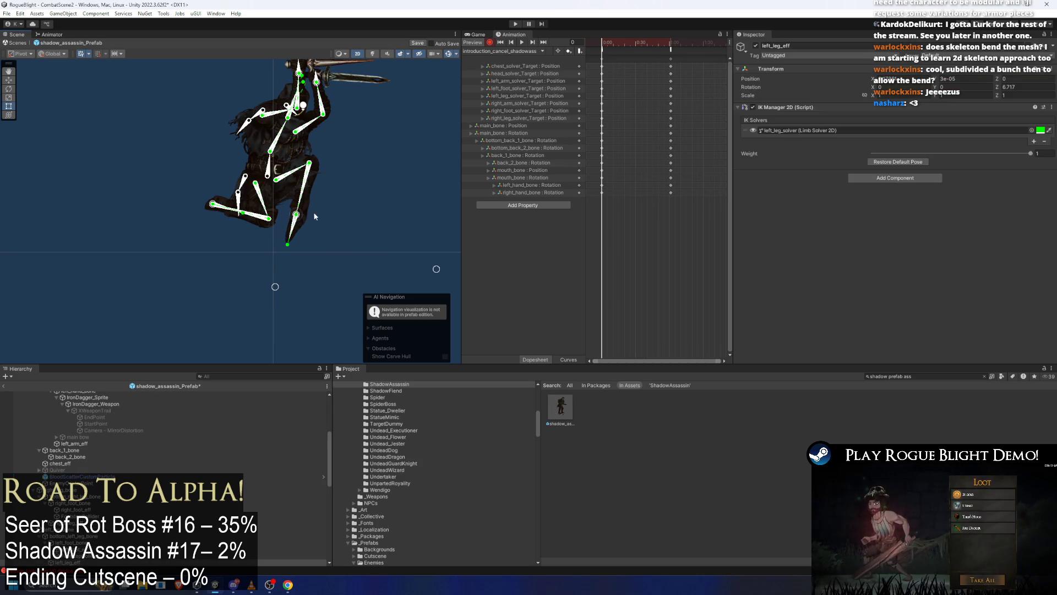
{"action": "left_click_drag", "start_coordinate": [296, 214], "coordinate": [268, 226]}
{"action": "left_click", "coordinate": [438, 270]}
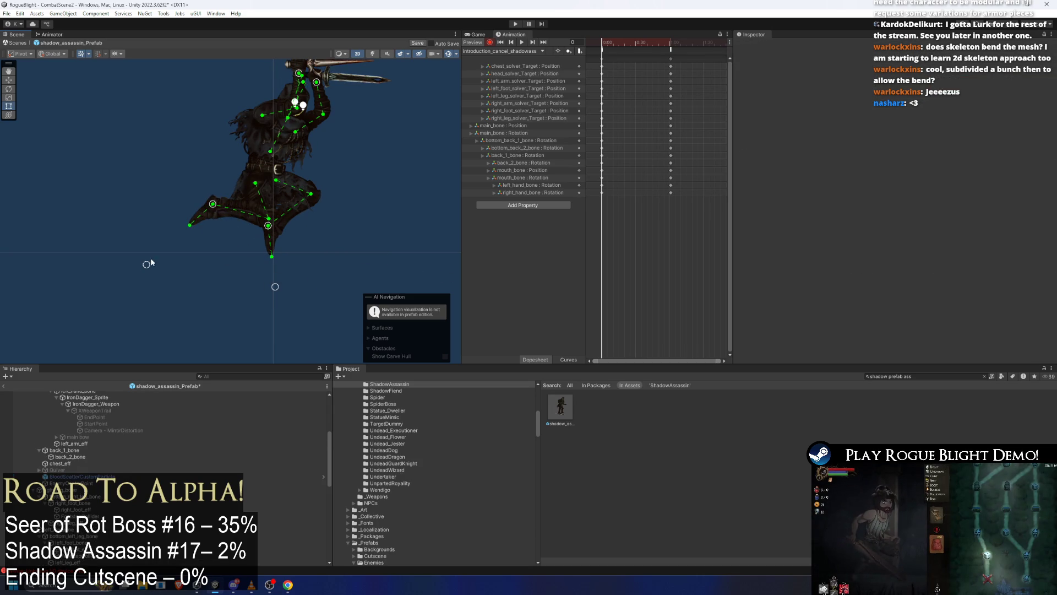
{"action": "mouse_move", "coordinate": [213, 204]}
{"action": "left_mouse_down"}
{"action": "mouse_move", "coordinate": [184, 194]}
{"action": "mouse_move", "coordinate": [201, 176]}
{"action": "left_mouse_up"}
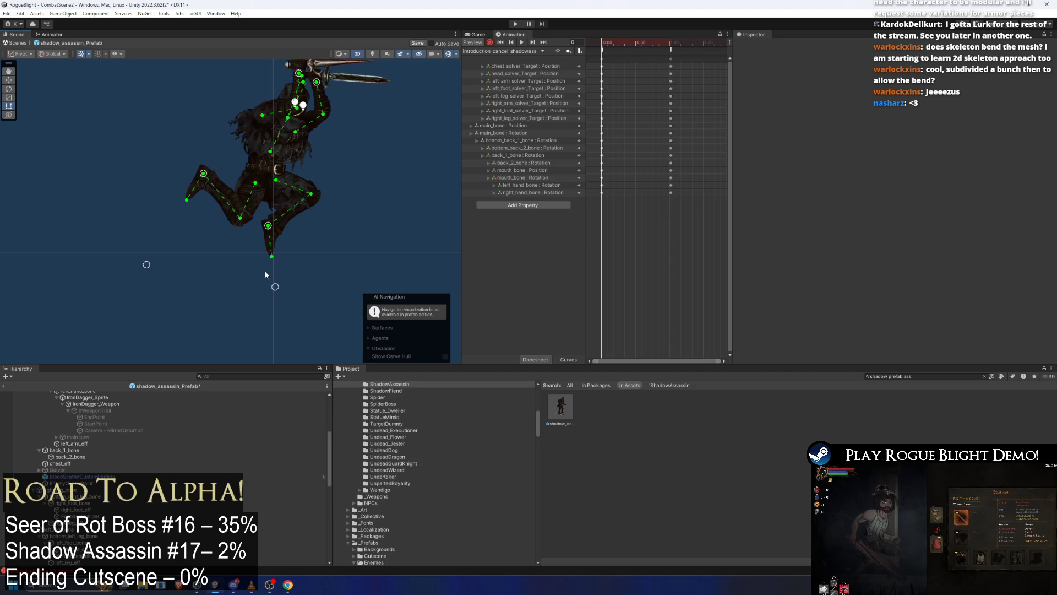
{"action": "left_click_drag", "start_coordinate": [268, 226], "coordinate": [253, 237]}
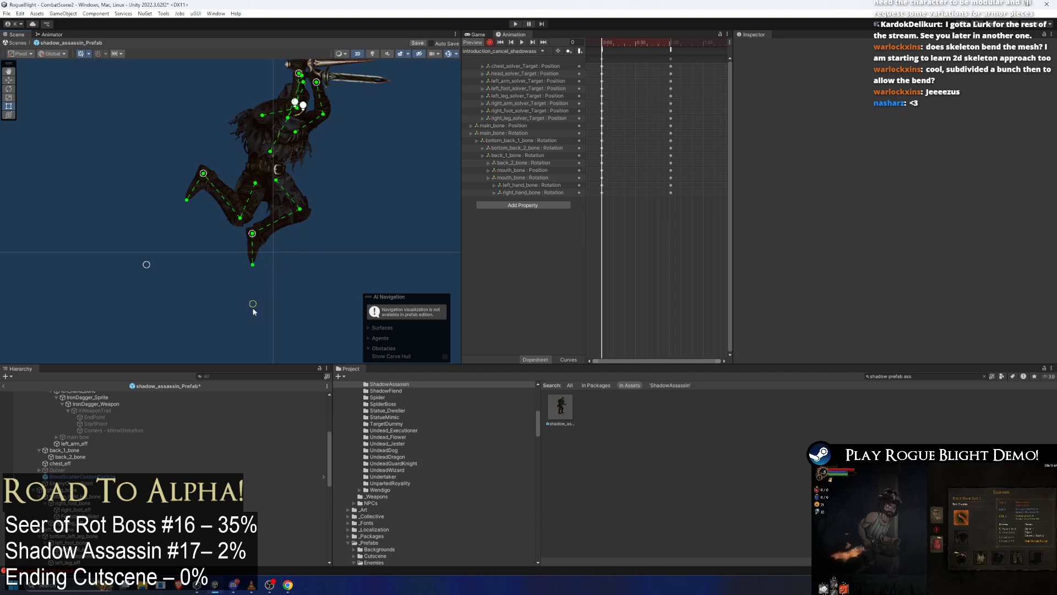
Angle the dagger hand down-right and move the playhead to frame 28.
{"action": "left_click", "coordinate": [227, 184]}
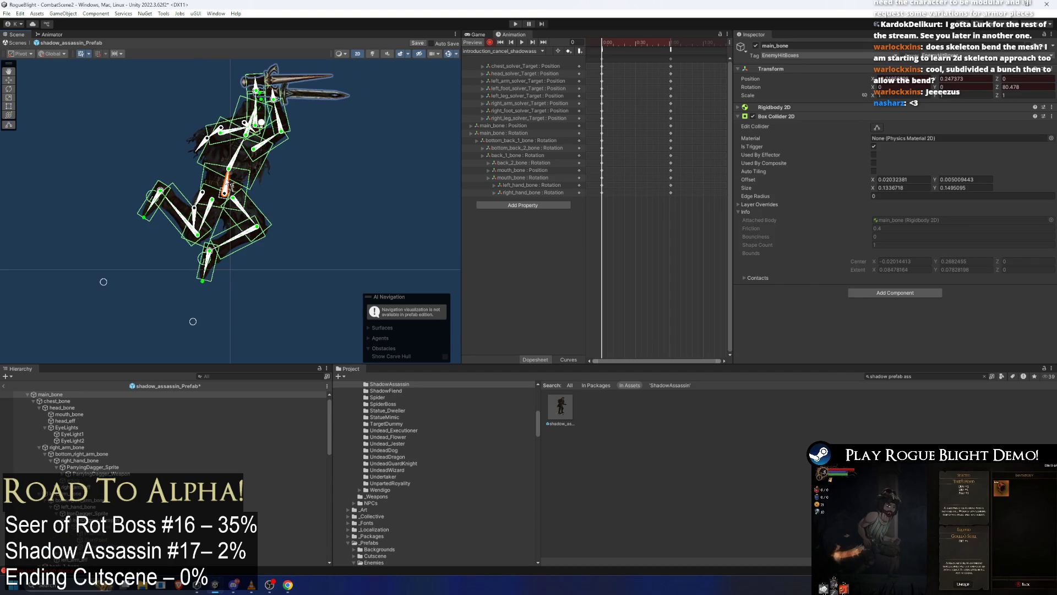
{"action": "left_click_drag", "start_coordinate": [277, 101], "coordinate": [264, 95]}
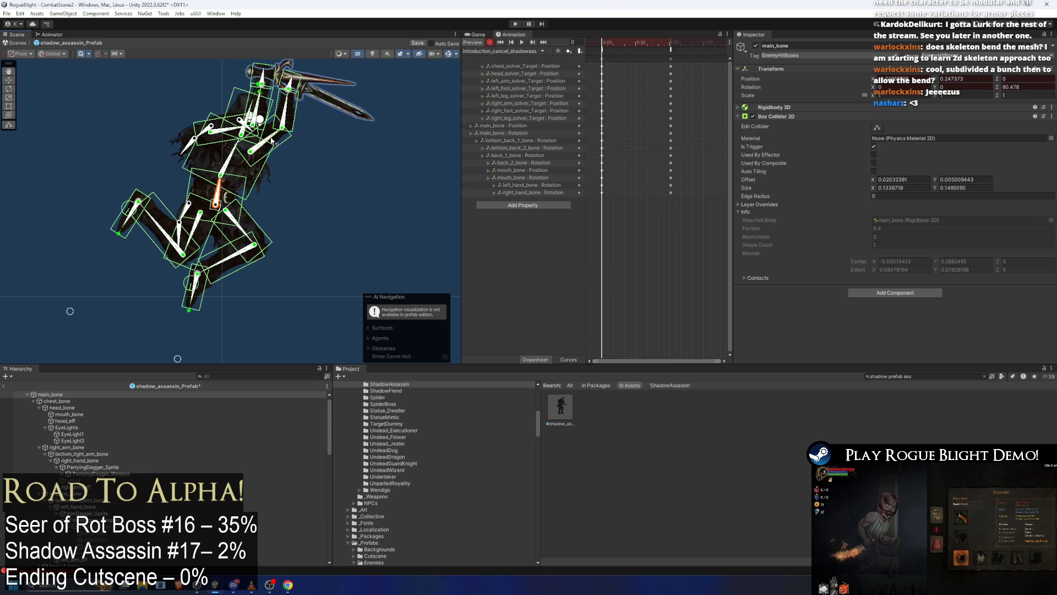
{"action": "left_click", "coordinate": [373, 173]}
{"action": "scroll", "coordinate": [373, 173], "scroll_direction": "up", "scroll_amount": 2}
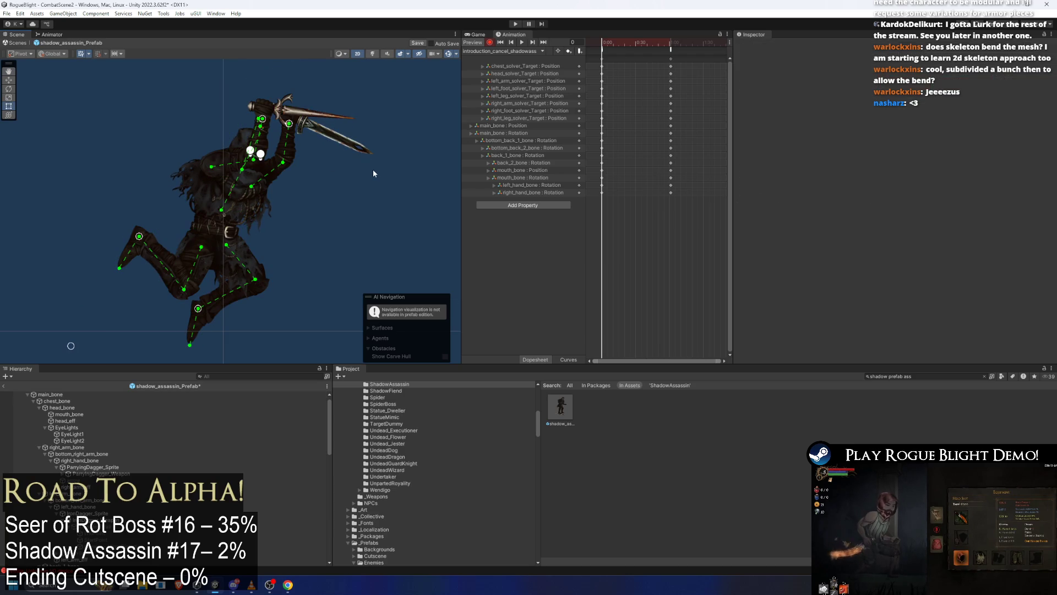
{"action": "left_click", "coordinate": [615, 65]}
{"action": "mouse_move", "coordinate": [629, 44]}
{"action": "left_mouse_down"}
{"action": "mouse_move", "coordinate": [617, 43]}
{"action": "mouse_move", "coordinate": [635, 41]}
{"action": "left_mouse_up"}
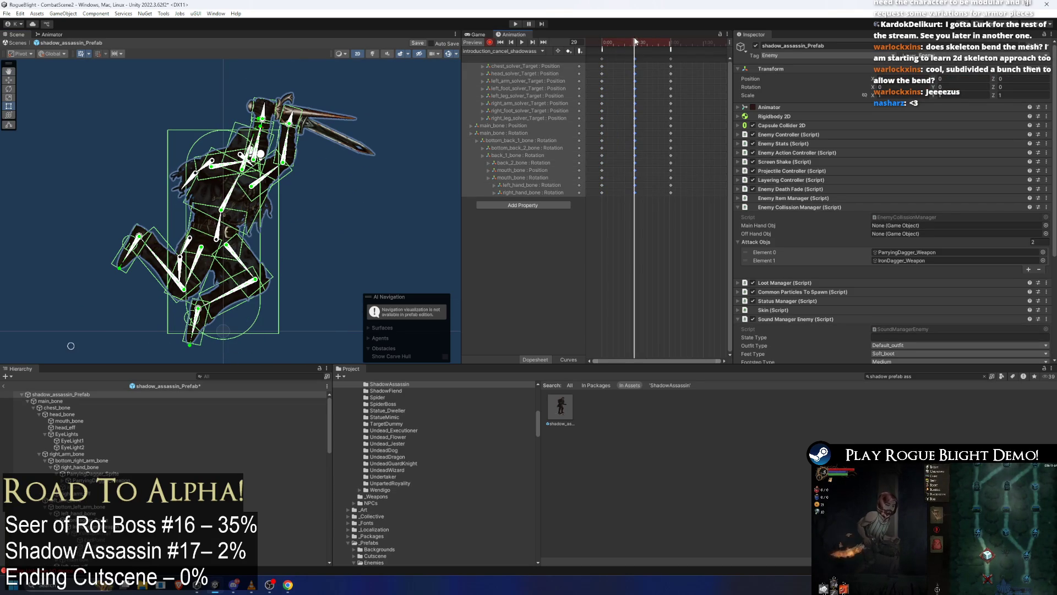
At frame 28, swing the dagger arm horizontal and raise the arm and daggers up-right.
{"action": "left_click", "coordinate": [228, 220]}
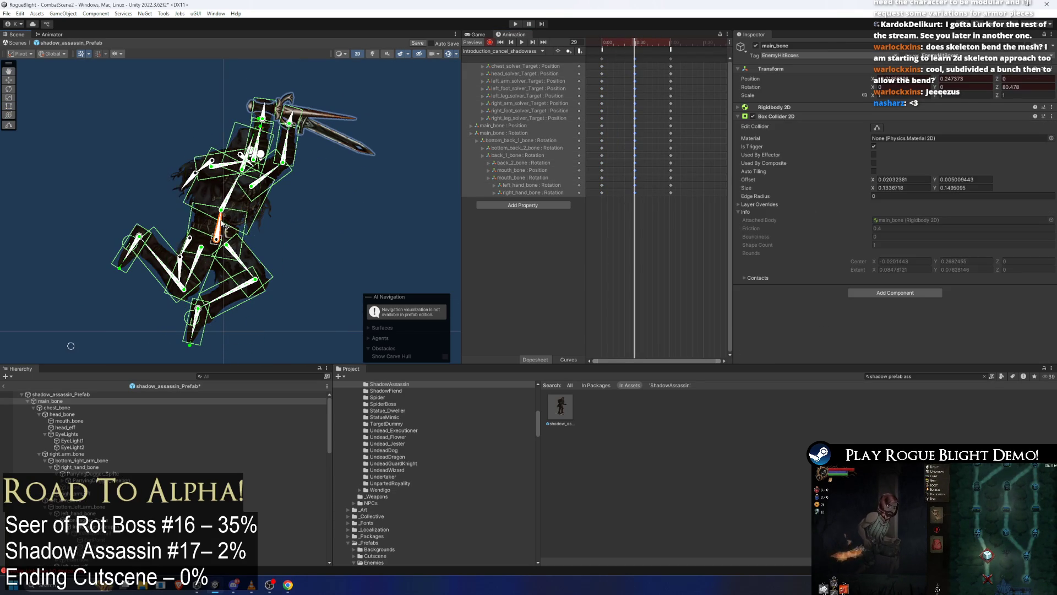
{"action": "mouse_move", "coordinate": [262, 120]}
{"action": "left_mouse_down"}
{"action": "mouse_move", "coordinate": [242, 102]}
{"action": "mouse_move", "coordinate": [255, 123]}
{"action": "mouse_move", "coordinate": [491, 87]}
{"action": "left_mouse_up"}
{"action": "left_click", "coordinate": [256, 119]}
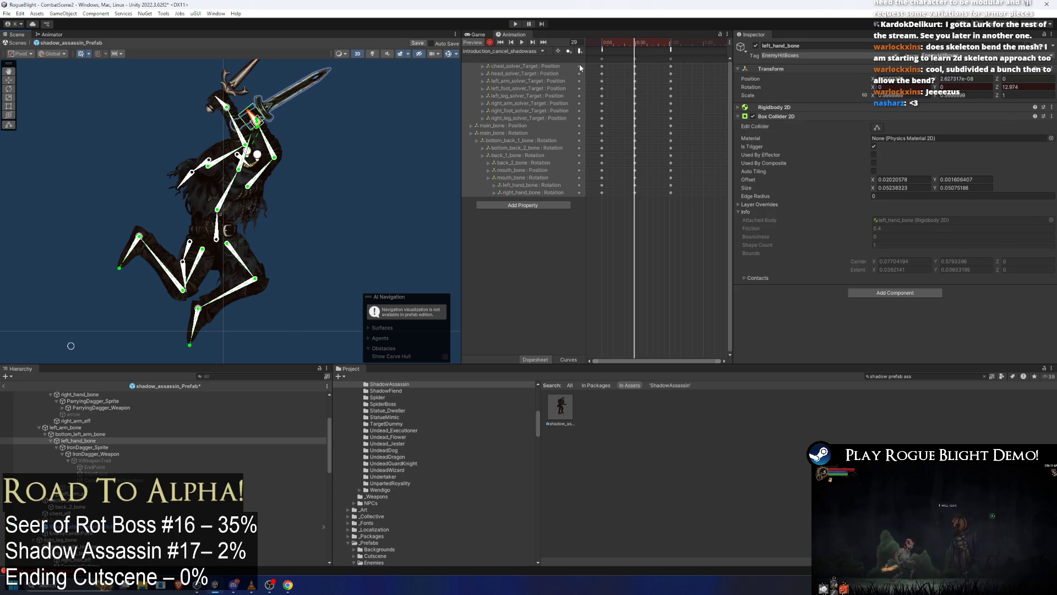
{"action": "mouse_move", "coordinate": [606, 44]}
{"action": "left_mouse_down"}
{"action": "mouse_move", "coordinate": [636, 44]}
{"action": "mouse_move", "coordinate": [602, 43]}
{"action": "left_mouse_up"}
{"action": "left_click", "coordinate": [218, 237]}
{"action": "key", "text": "f"}
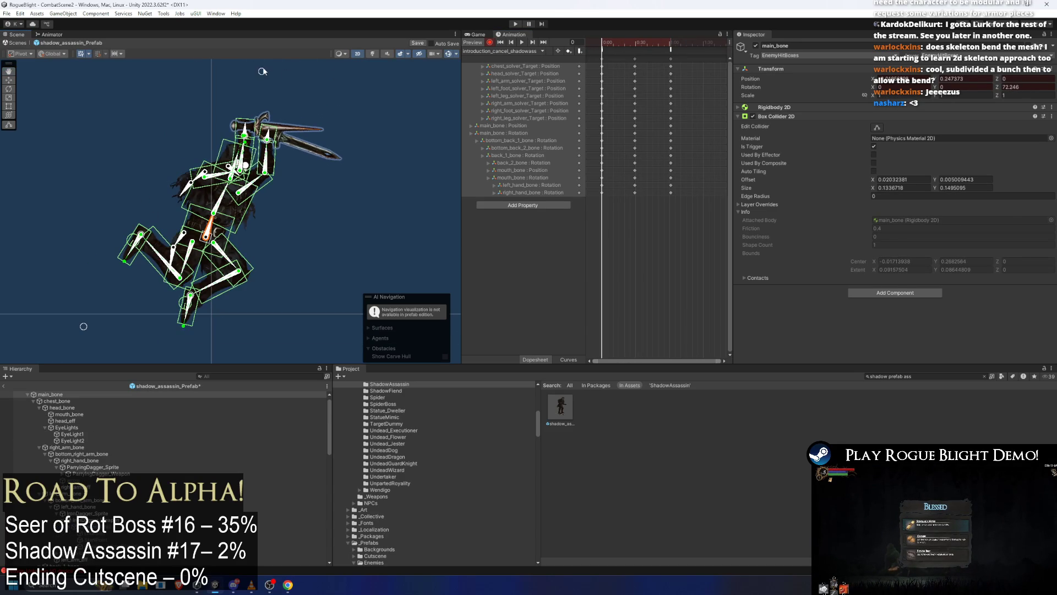
{"action": "left_click_drag", "start_coordinate": [285, 78], "coordinate": [248, 157]}
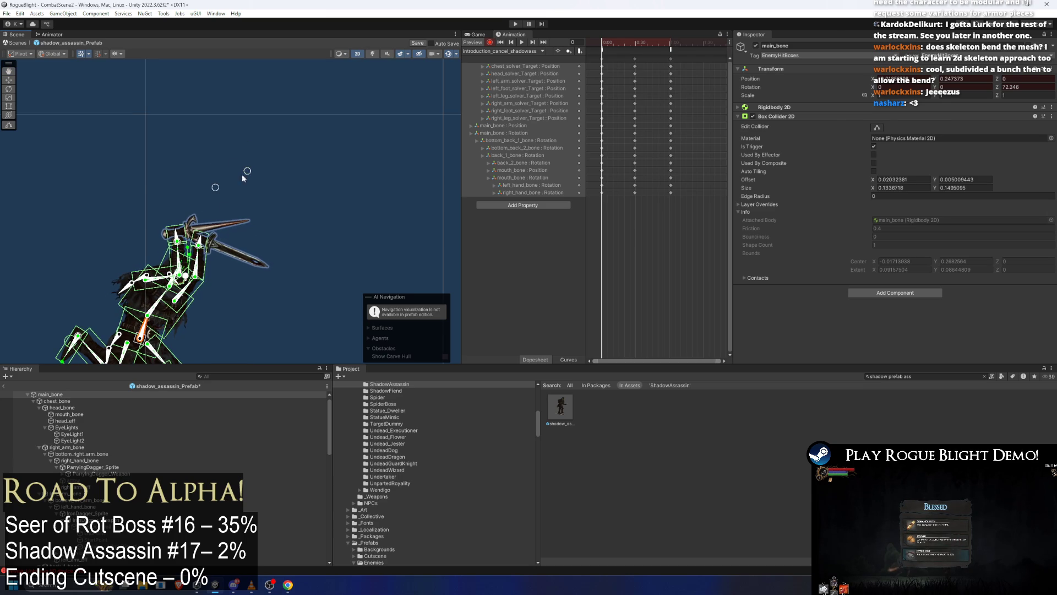
{"action": "left_click_drag", "start_coordinate": [201, 248], "coordinate": [214, 235]}
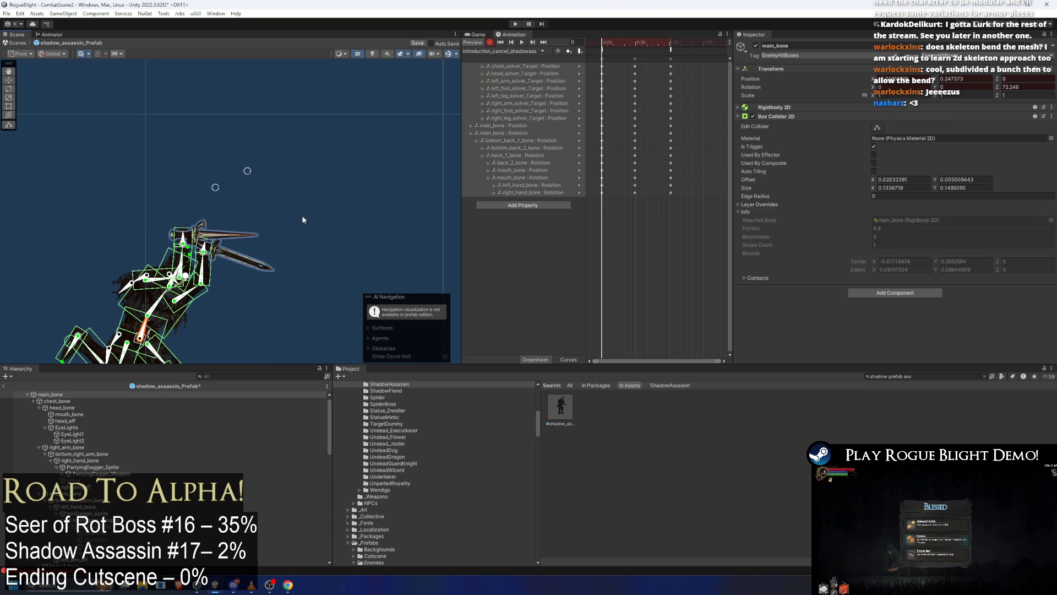
At frame 29, rotate the left leg down and back, re-pose the right lower leg, then preview.
{"action": "left_click_drag", "start_coordinate": [588, 42], "coordinate": [635, 45]}
{"action": "left_click_drag", "start_coordinate": [198, 194], "coordinate": [228, 110]}
{"action": "left_click_drag", "start_coordinate": [109, 254], "coordinate": [95, 258]}
{"action": "mouse_move", "coordinate": [151, 320]}
{"action": "left_mouse_down"}
{"action": "mouse_move", "coordinate": [143, 326]}
{"action": "mouse_move", "coordinate": [141, 240]}
{"action": "left_mouse_up"}
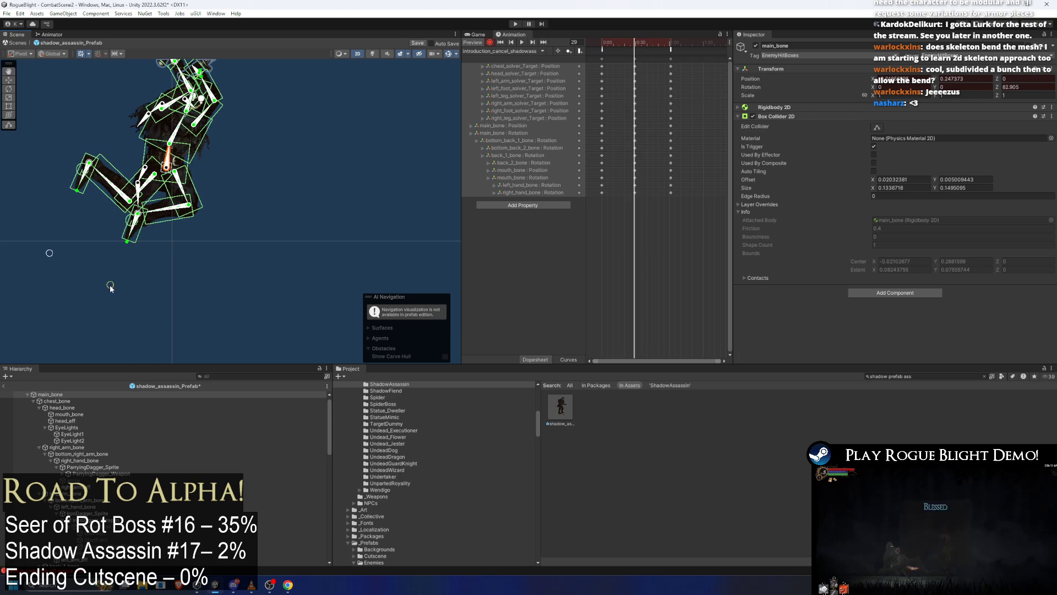
{"action": "left_click", "coordinate": [599, 44]}
{"action": "key", "text": "space"}
{"action": "key", "text": "space"}
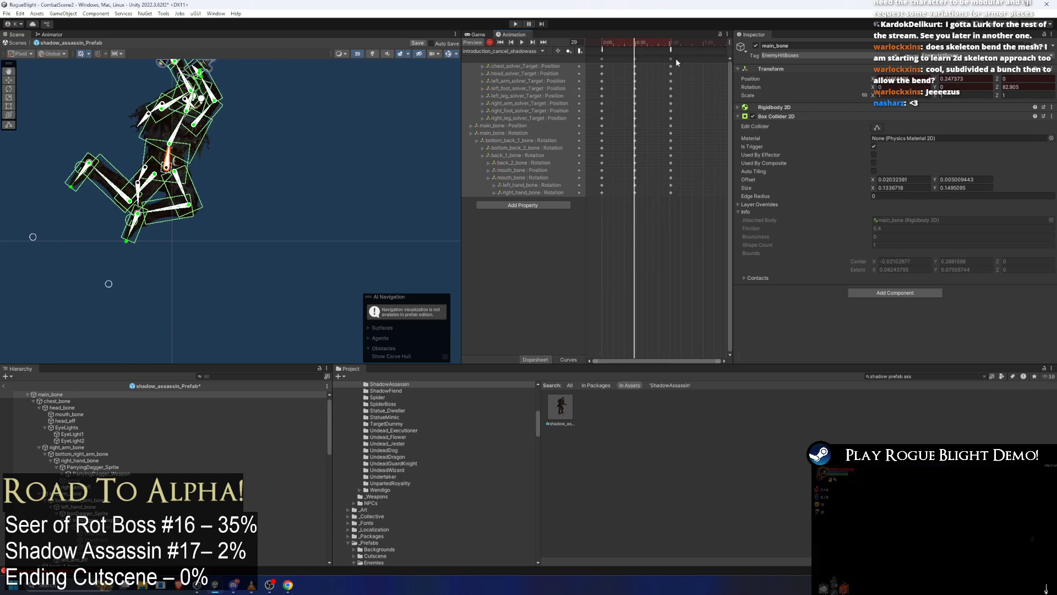
{"action": "left_click_drag", "start_coordinate": [675, 44], "coordinate": [668, 44]}
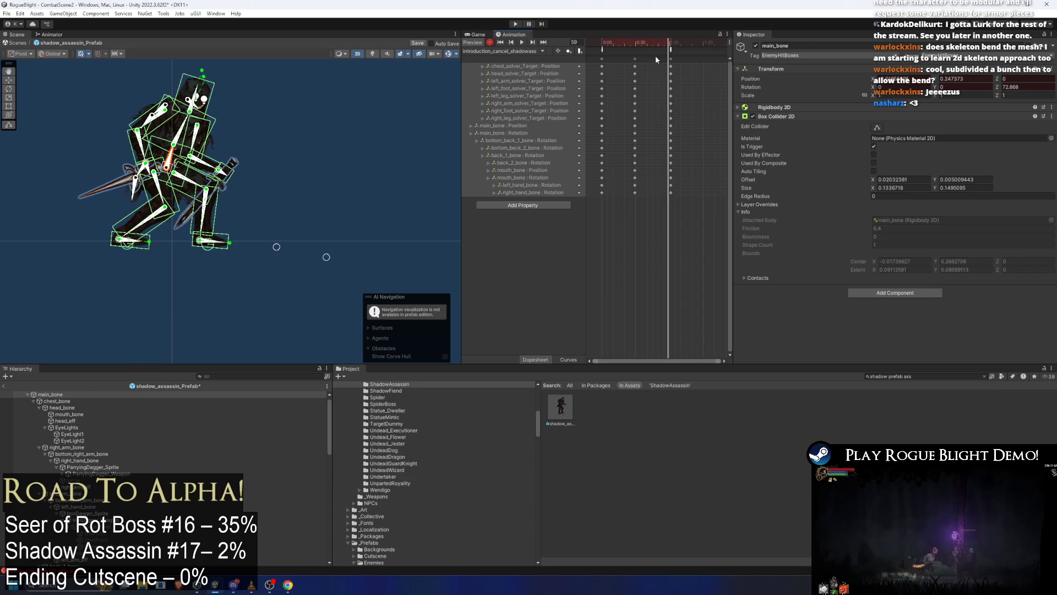
At frame 61, pull the lower legs and feet down into a kneeling stance.
{"action": "left_click", "coordinate": [635, 58]}
{"action": "left_click", "coordinate": [670, 44]}
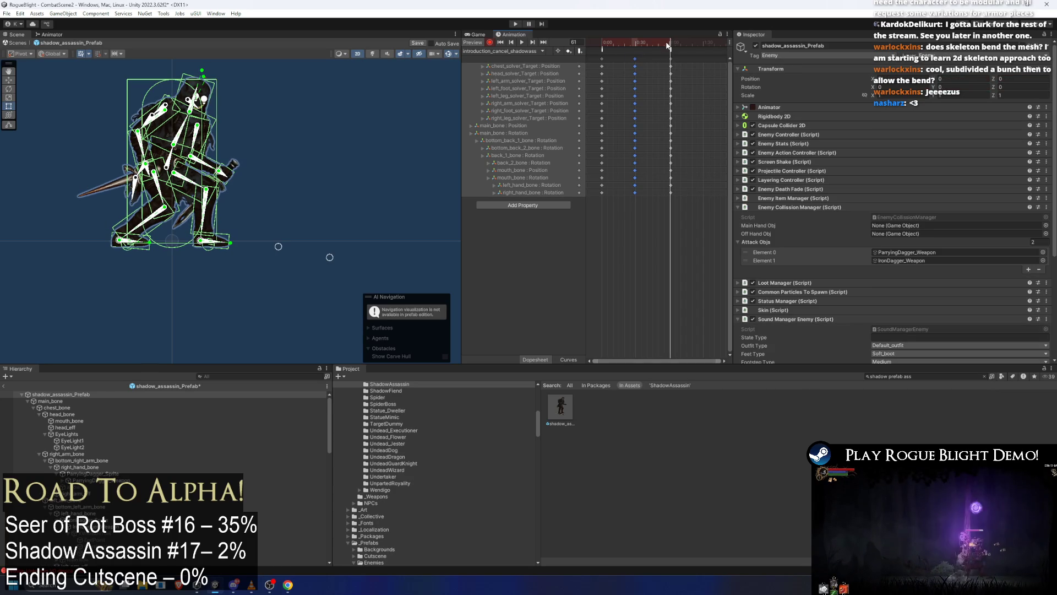
{"action": "left_click", "coordinate": [261, 140]}
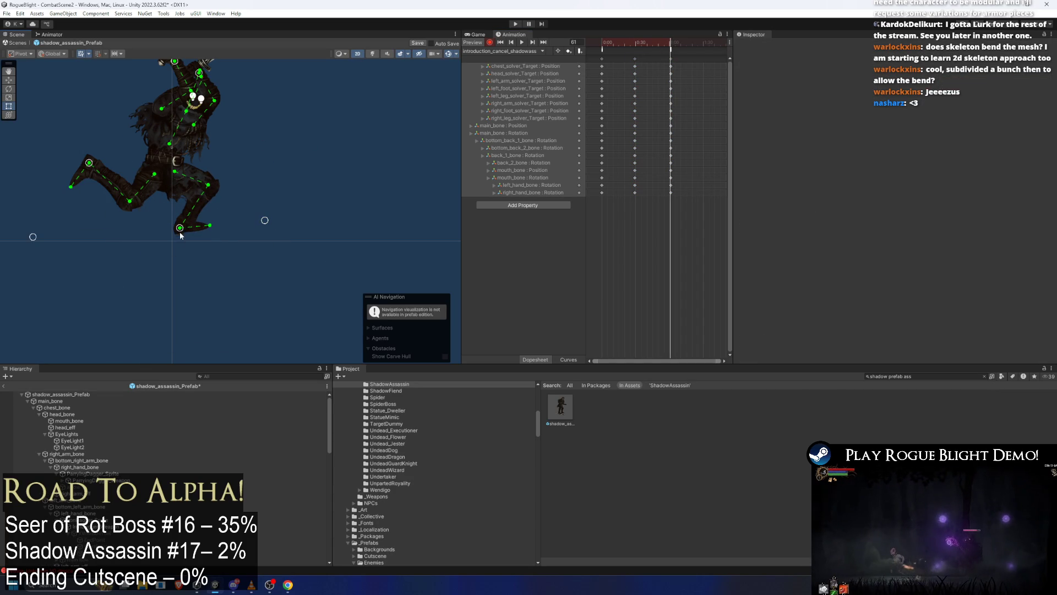
{"action": "left_click", "coordinate": [165, 170]}
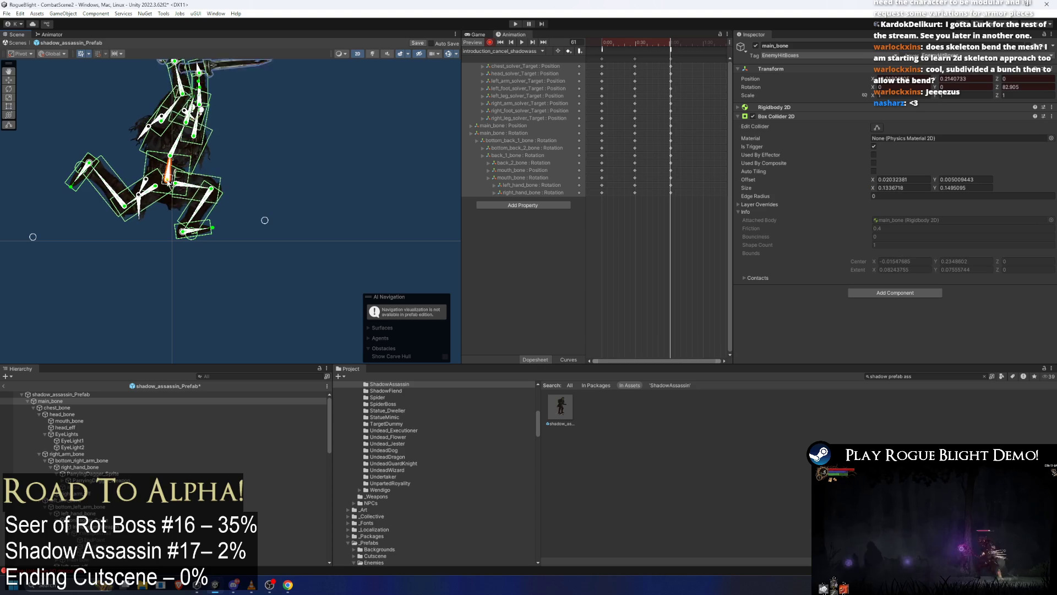
{"action": "left_click_drag", "start_coordinate": [183, 231], "coordinate": [197, 241]}
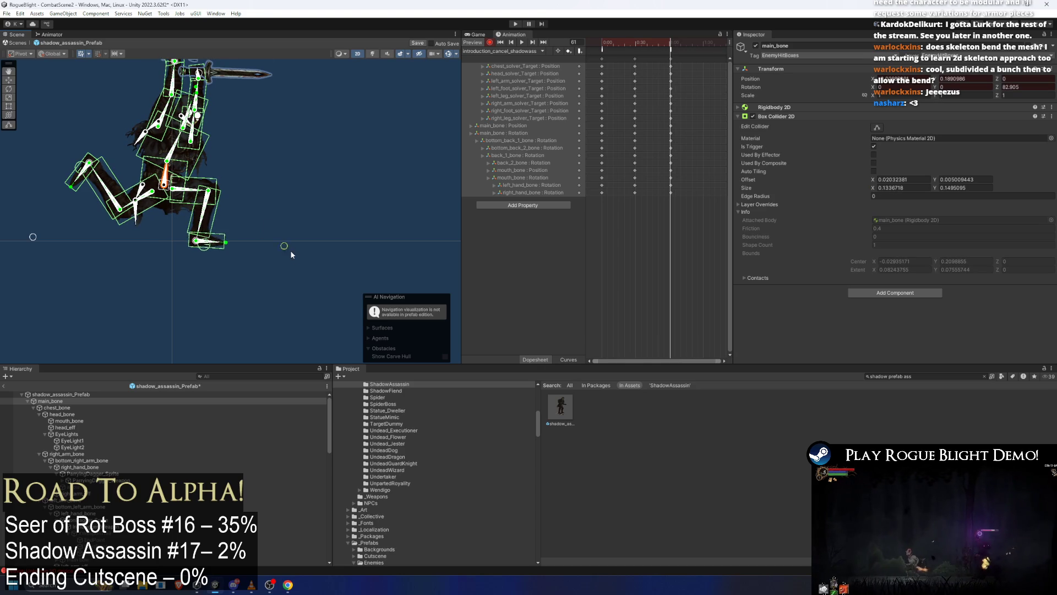
{"action": "left_click_drag", "start_coordinate": [112, 170], "coordinate": [44, 240]}
{"action": "left_click", "coordinate": [37, 245]}
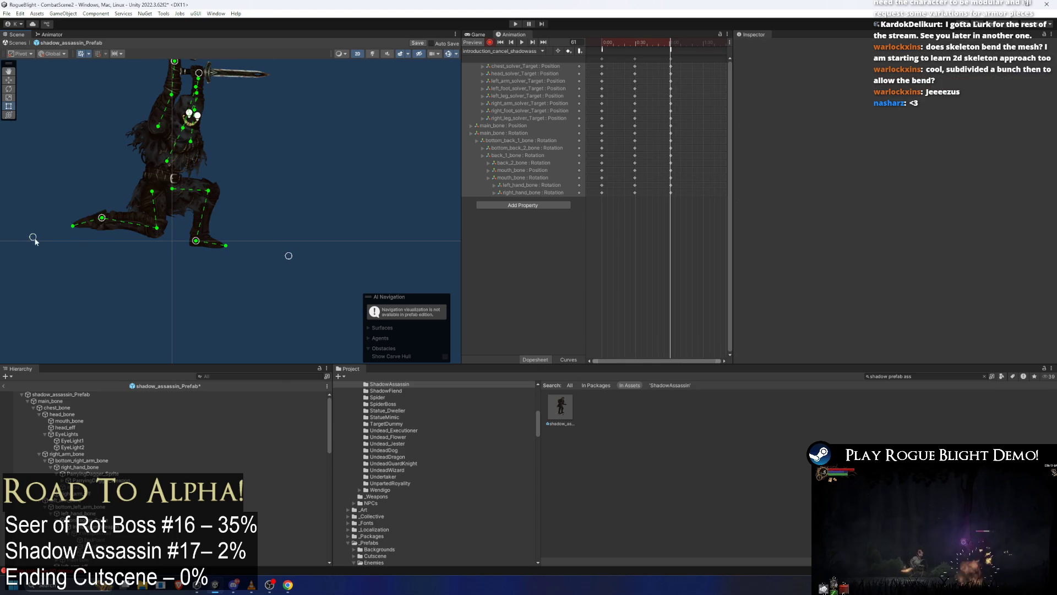
{"action": "left_click_drag", "start_coordinate": [103, 223], "coordinate": [105, 234]}
Tilt main_bone forward, settling the body angle at about 80.8 degrees.
{"action": "left_click", "coordinate": [163, 183]}
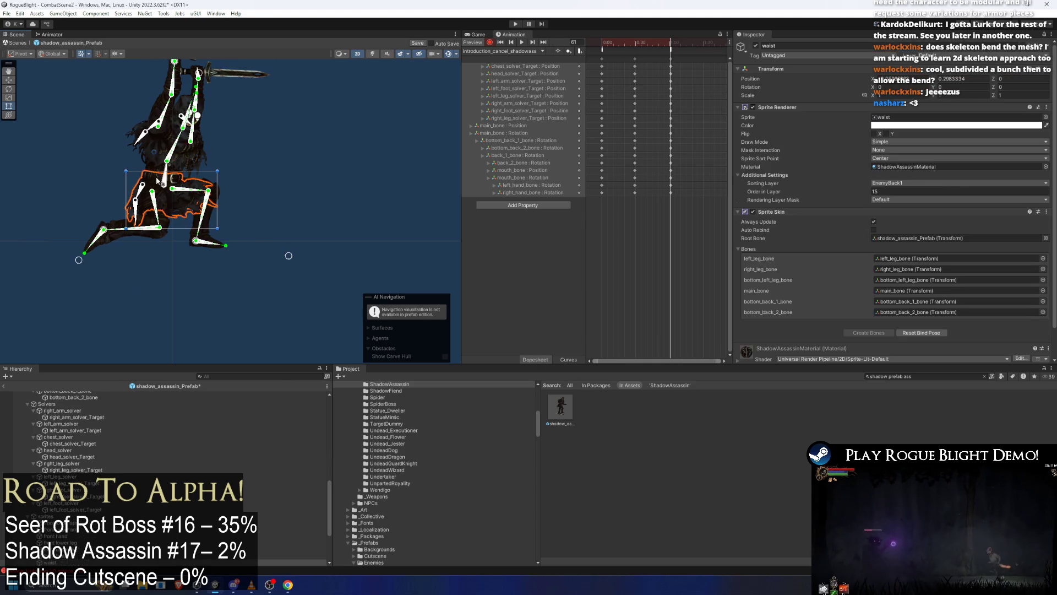
{"action": "left_click", "coordinate": [163, 184]}
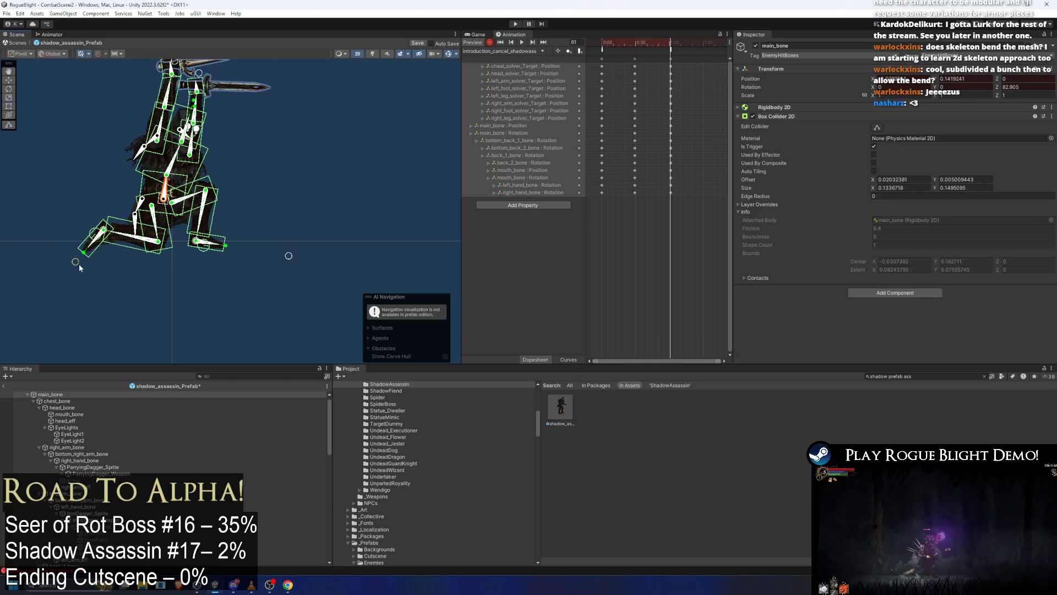
{"action": "left_click_drag", "start_coordinate": [80, 267], "coordinate": [203, 155]}
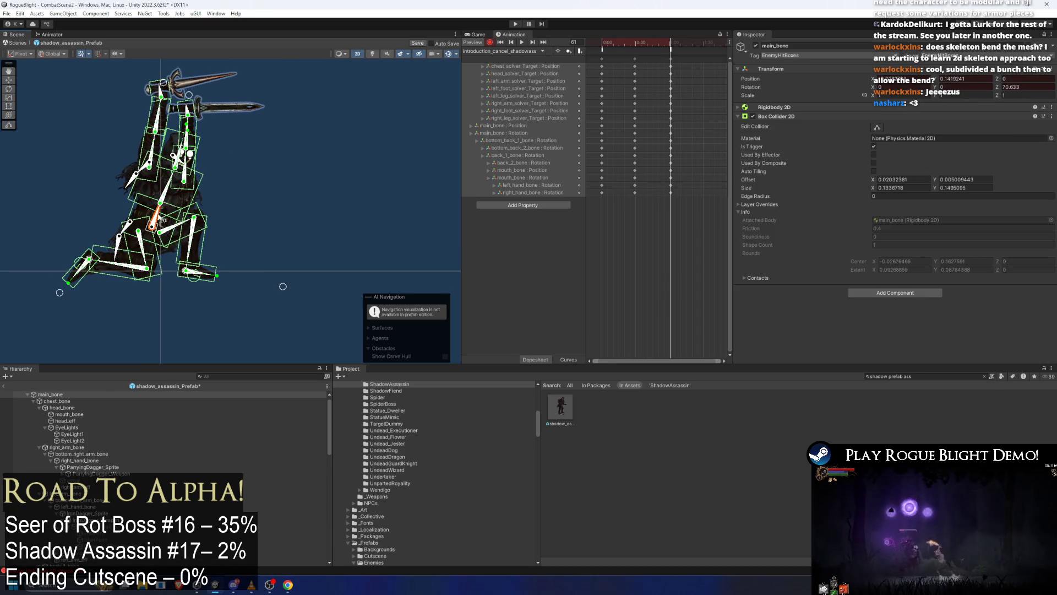
{"action": "left_click_drag", "start_coordinate": [158, 219], "coordinate": [174, 218]}
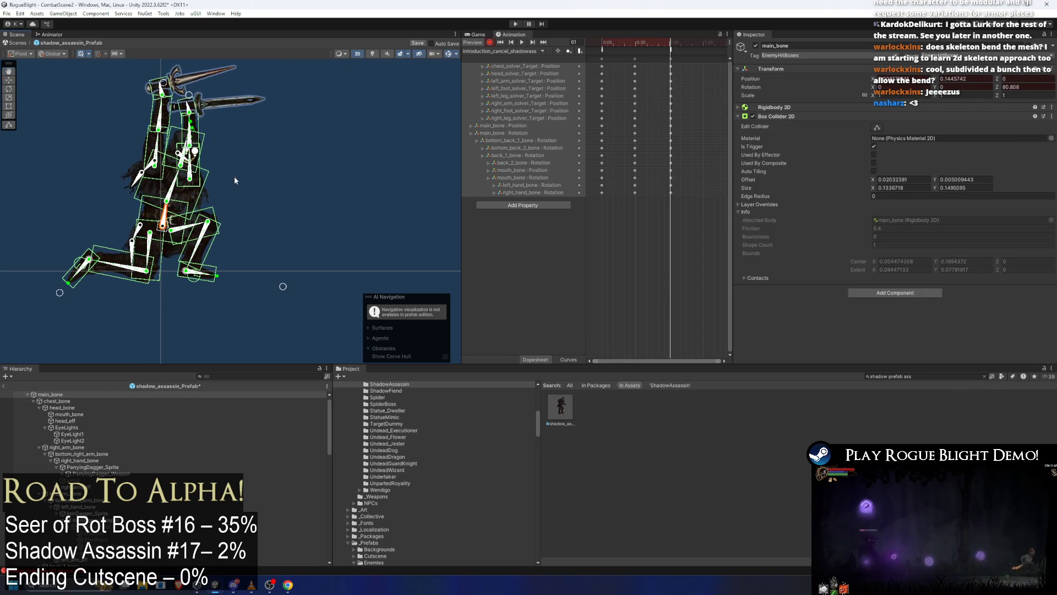
{"action": "left_click", "coordinate": [208, 107]}
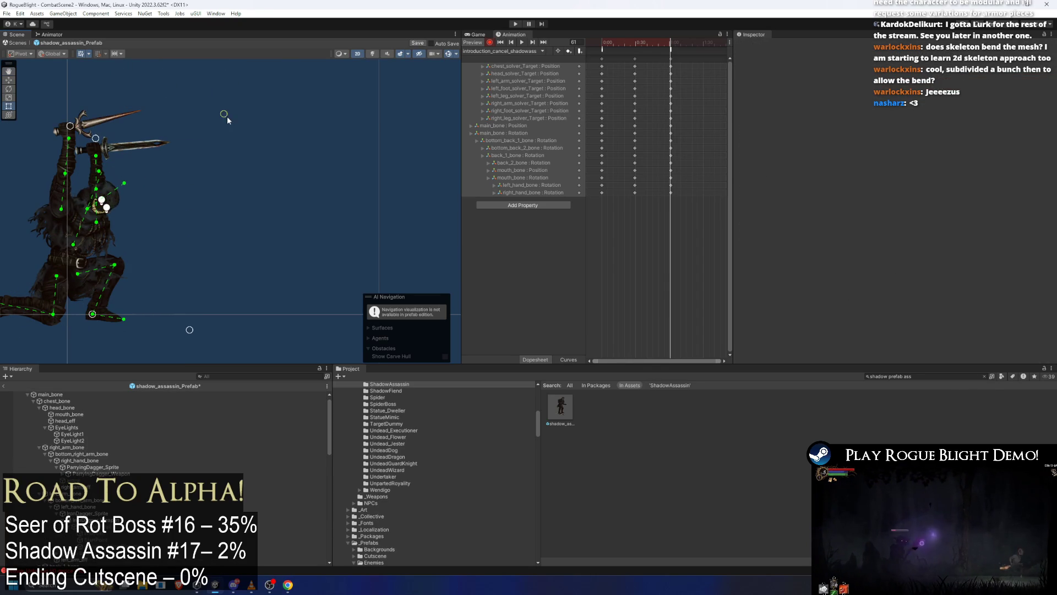
{"action": "mouse_move", "coordinate": [125, 175]}
{"action": "left_mouse_down"}
{"action": "mouse_move", "coordinate": [149, 72]}
{"action": "mouse_move", "coordinate": [152, 178]}
{"action": "left_mouse_up"}
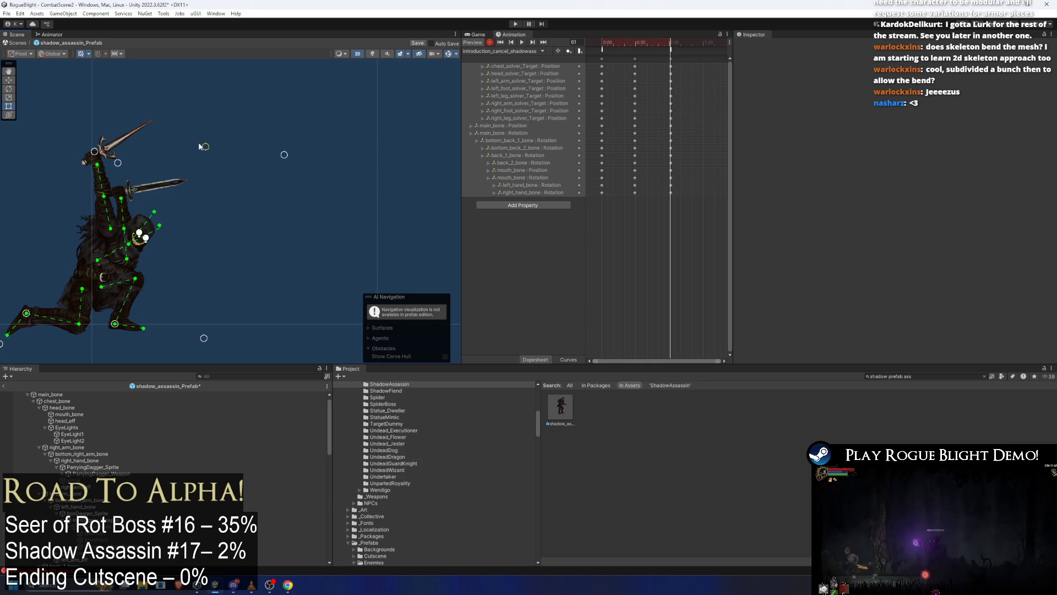
Swing both daggers down-right side by side and fine-tune the arm pose in the landing.
{"action": "left_click_drag", "start_coordinate": [146, 181], "coordinate": [185, 264]}
{"action": "left_click_drag", "start_coordinate": [99, 156], "coordinate": [176, 262]}
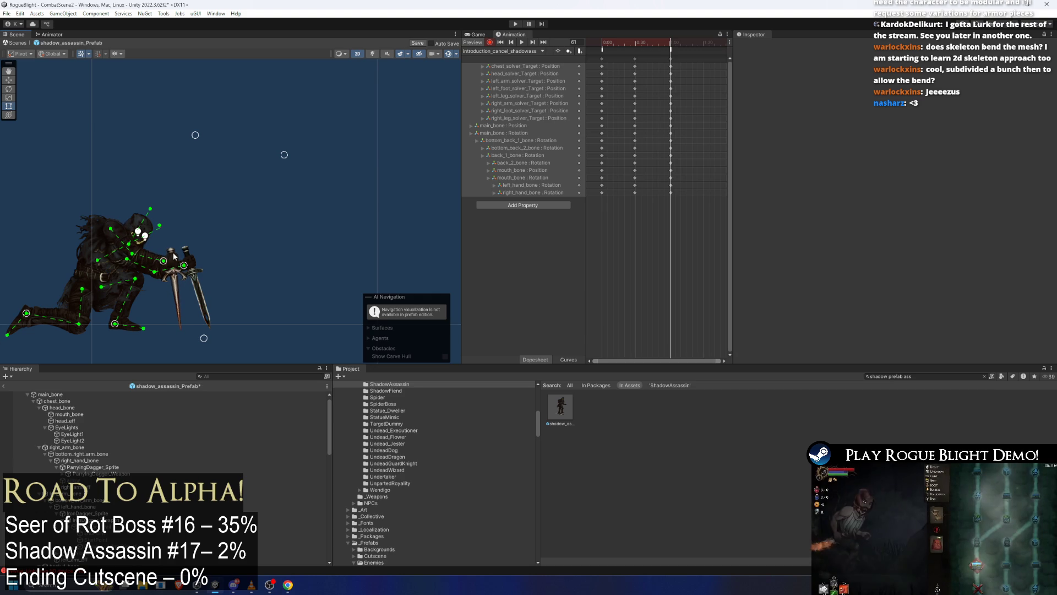
{"action": "scroll", "coordinate": [169, 264], "scroll_direction": "up", "scroll_amount": 2}
{"action": "scroll", "coordinate": [168, 261], "scroll_direction": "up", "scroll_amount": 4}
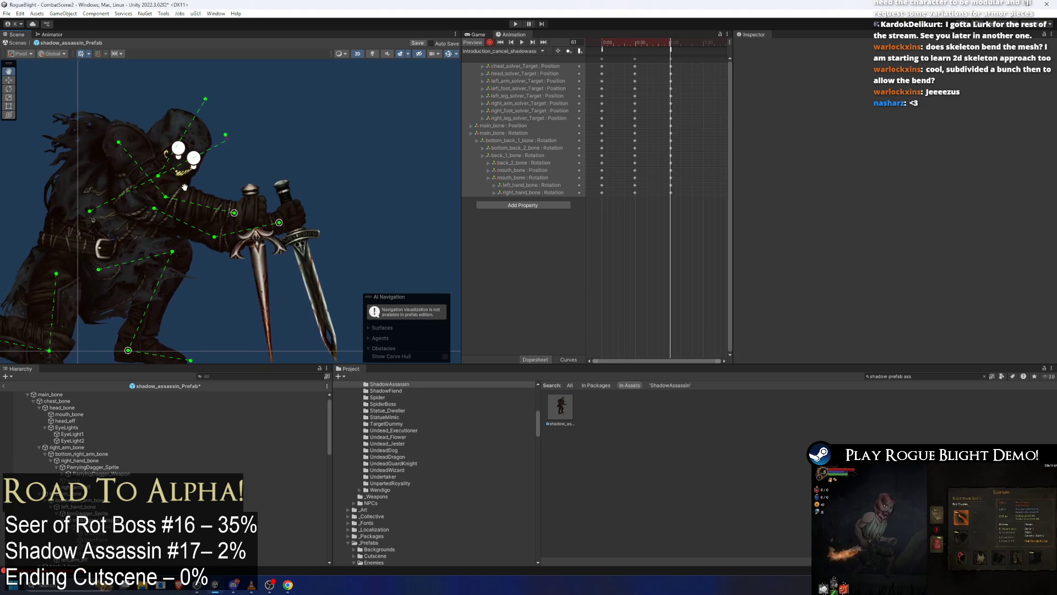
{"action": "scroll", "coordinate": [181, 199], "scroll_direction": "down", "scroll_amount": 4}
{"action": "left_click", "coordinate": [136, 223]}
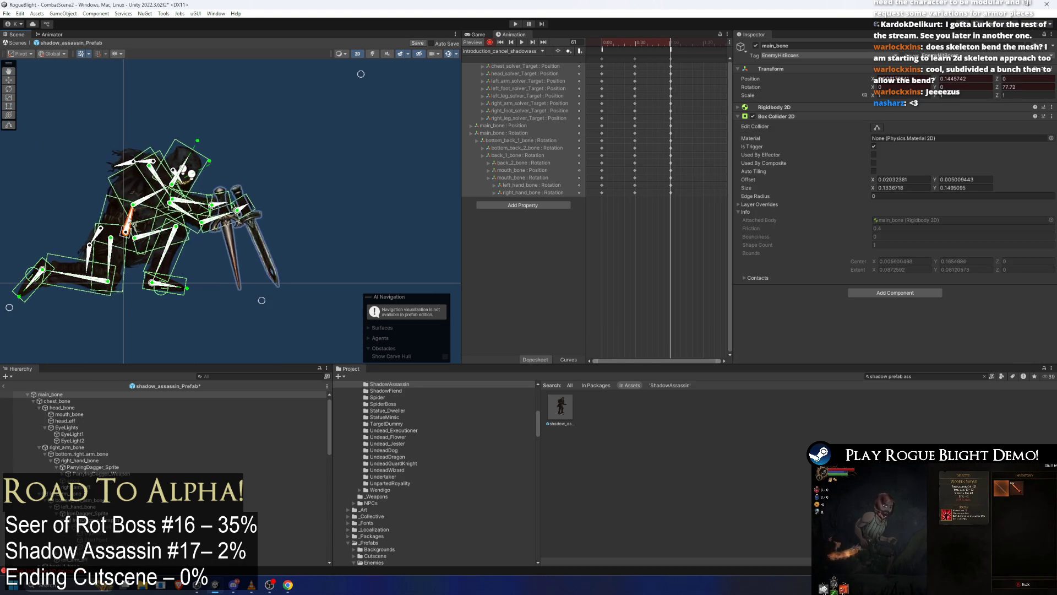
{"action": "left_click", "coordinate": [238, 214]}
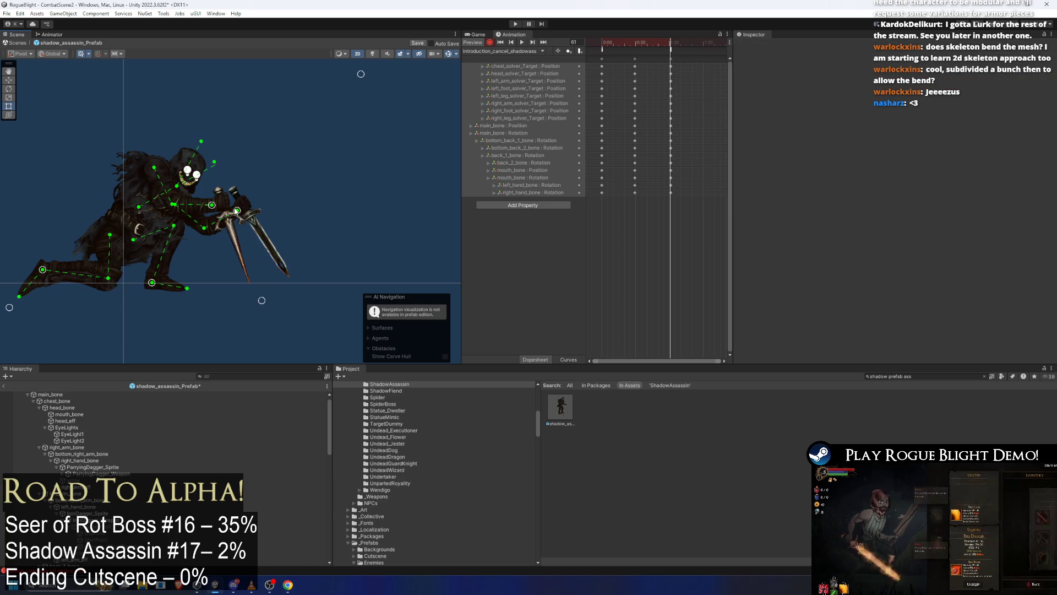
{"action": "left_click_drag", "start_coordinate": [213, 206], "coordinate": [200, 218]}
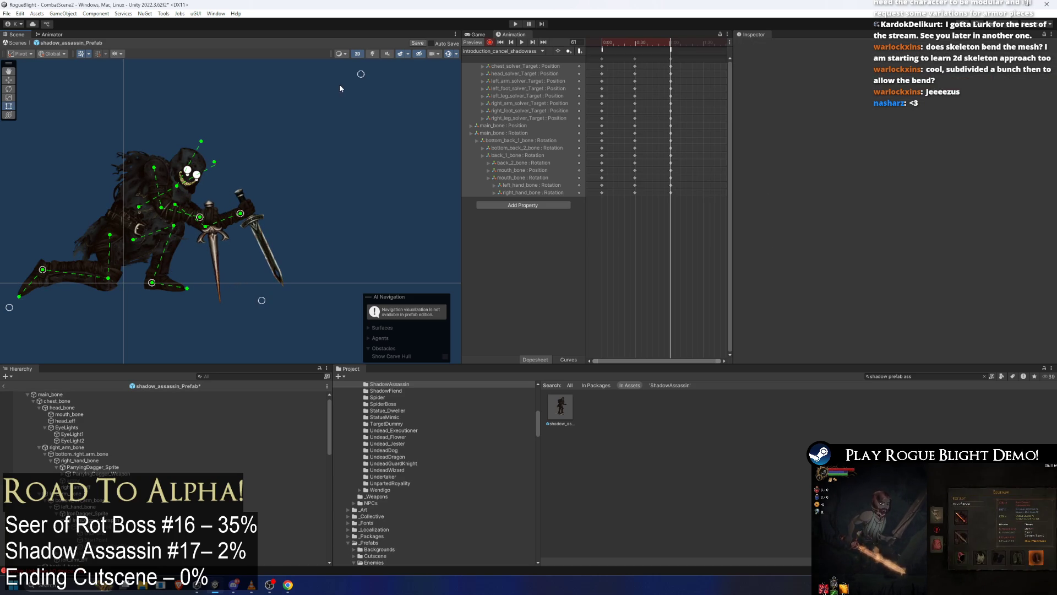
{"action": "scroll", "coordinate": [341, 92], "scroll_direction": "down", "scroll_amount": 3}
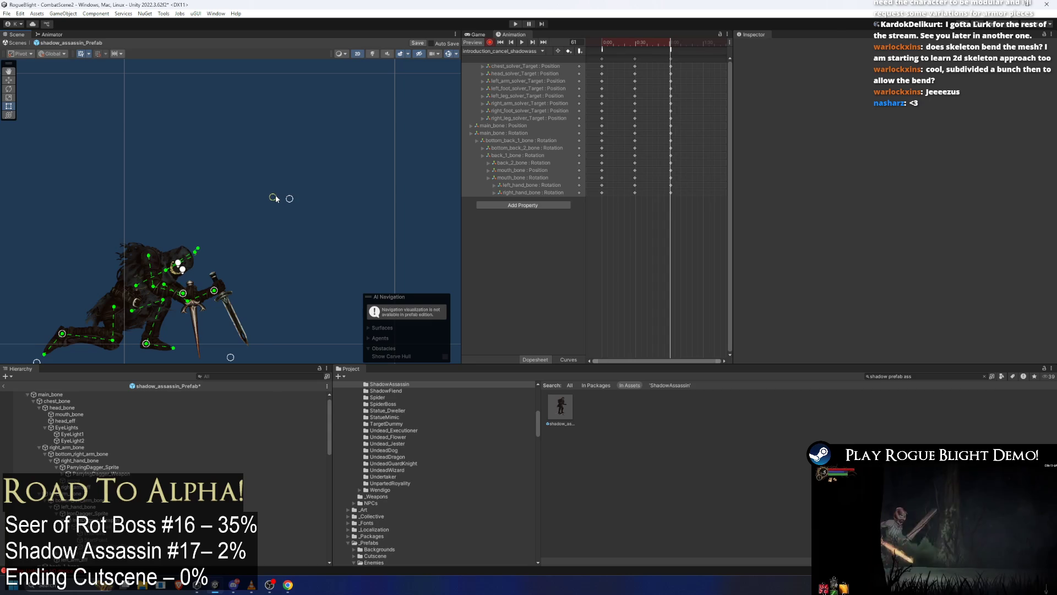
{"action": "left_click_drag", "start_coordinate": [282, 202], "coordinate": [286, 130]}
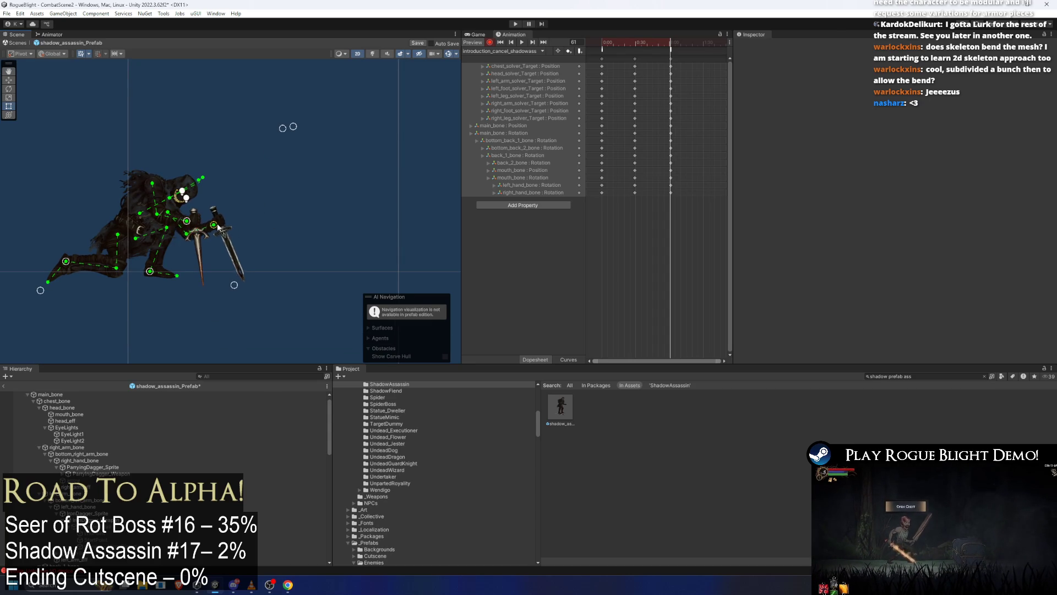
Preview the introduction-cancel animation, then switch to the idle_shadowass clip.
{"action": "key", "text": "space"}
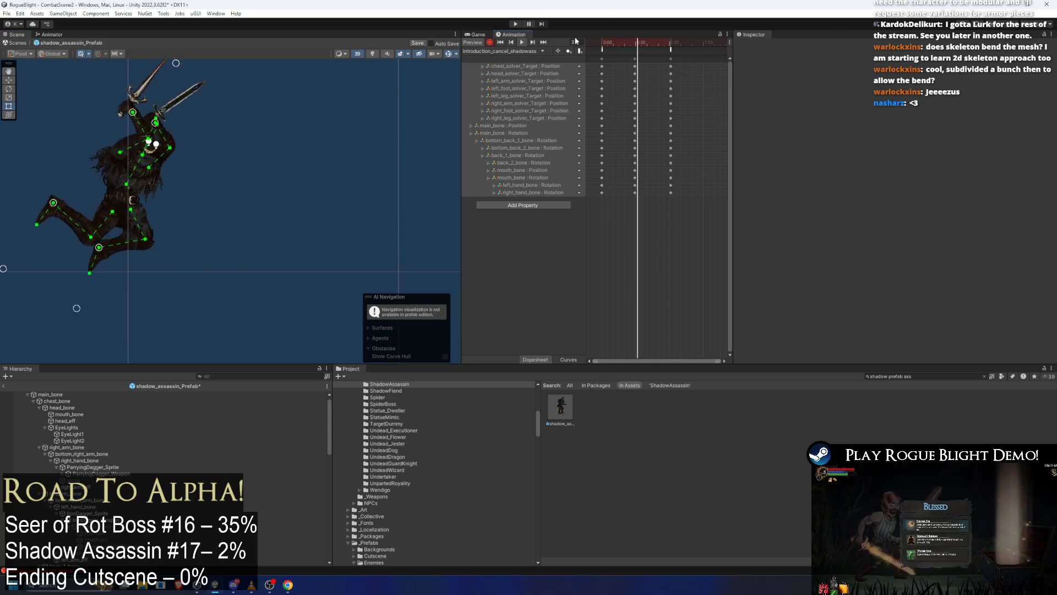
{"action": "left_click", "coordinate": [602, 58]}
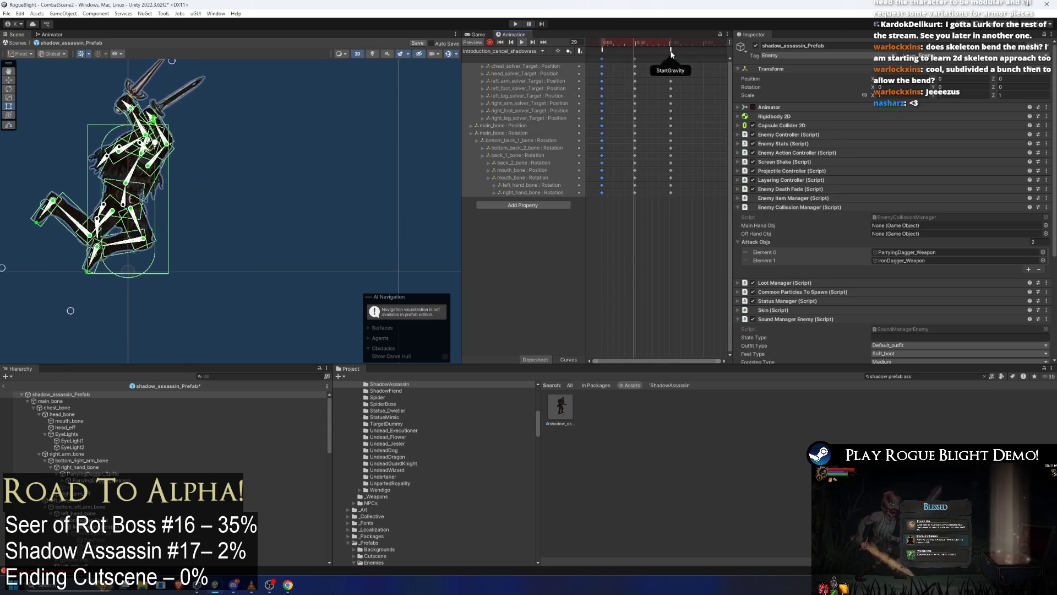
{"action": "left_click", "coordinate": [603, 44]}
{"action": "left_click", "coordinate": [505, 51]}
{"action": "left_click", "coordinate": [540, 65]}
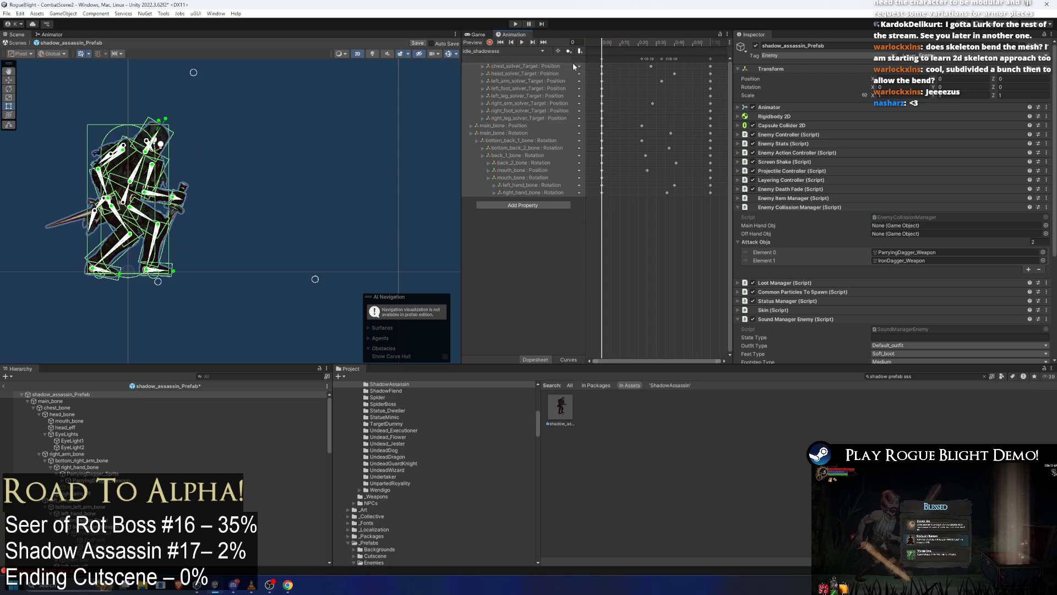
{"action": "left_click", "coordinate": [485, 51]}
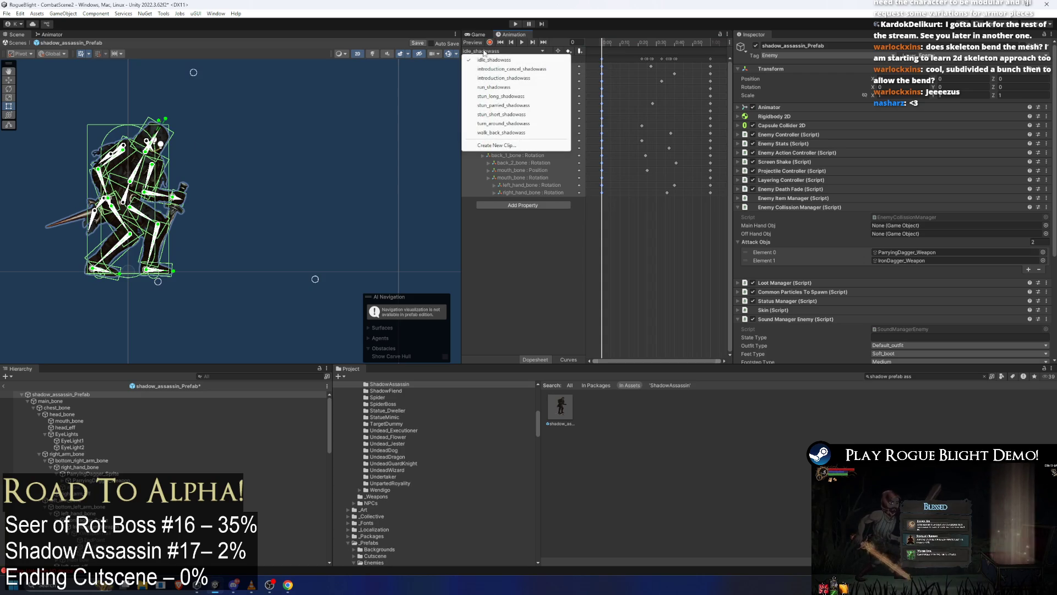
Return to introduction_cancel_shadowass and play it from the first frame.
{"action": "left_click", "coordinate": [509, 69]}
{"action": "mouse_move", "coordinate": [692, 52]}
{"action": "left_mouse_down"}
{"action": "mouse_move", "coordinate": [716, 48]}
{"action": "mouse_move", "coordinate": [602, 46]}
{"action": "left_mouse_up"}
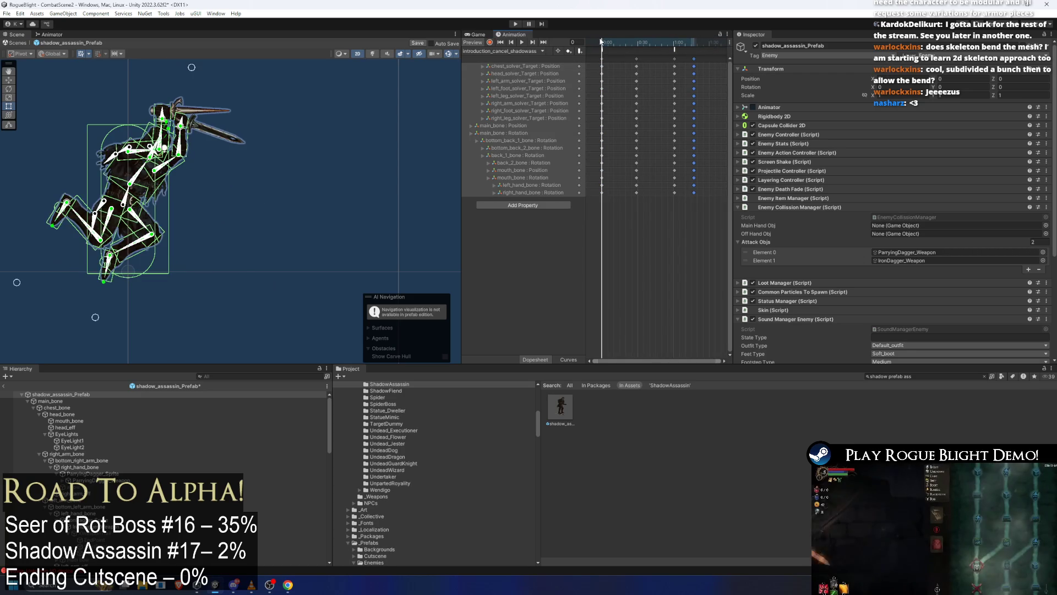
{"action": "left_click", "coordinate": [496, 51]}
{"action": "left_click", "coordinate": [555, 43]}
{"action": "left_click", "coordinate": [523, 42]}
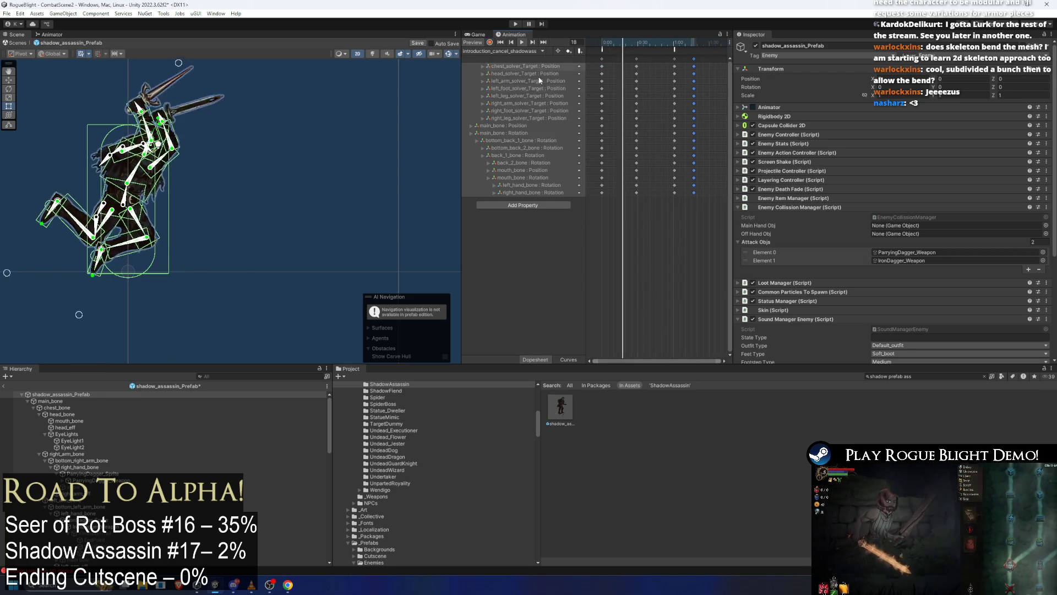
{"action": "left_click", "coordinate": [356, 131]}
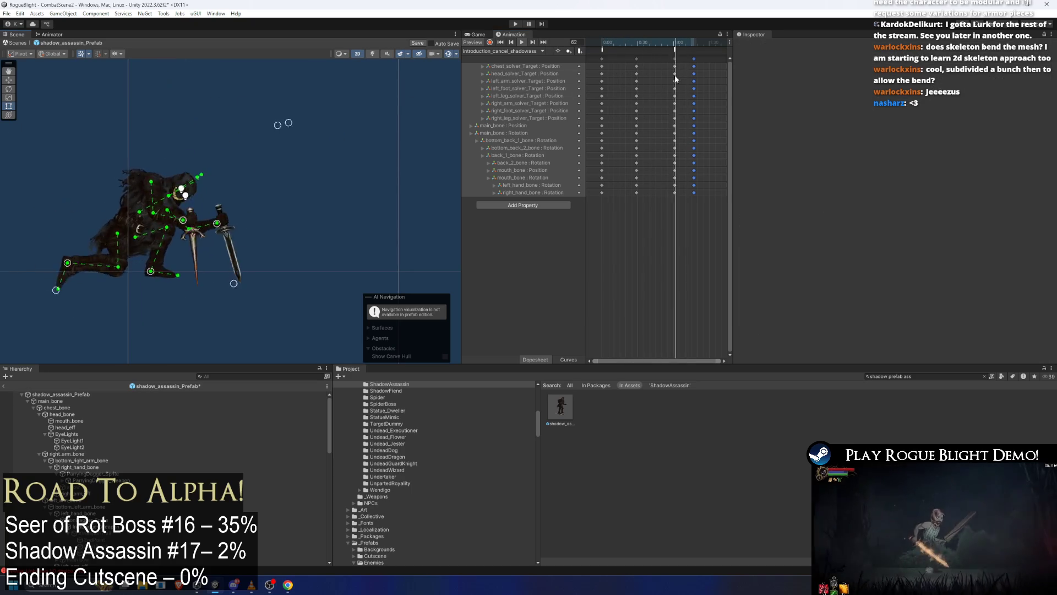
Retime the final keyframe columns, moving one column to 0:38.
{"action": "left_click", "coordinate": [696, 58]}
{"action": "left_click_drag", "start_coordinate": [704, 57], "coordinate": [698, 59]}
{"action": "key", "text": "space"}
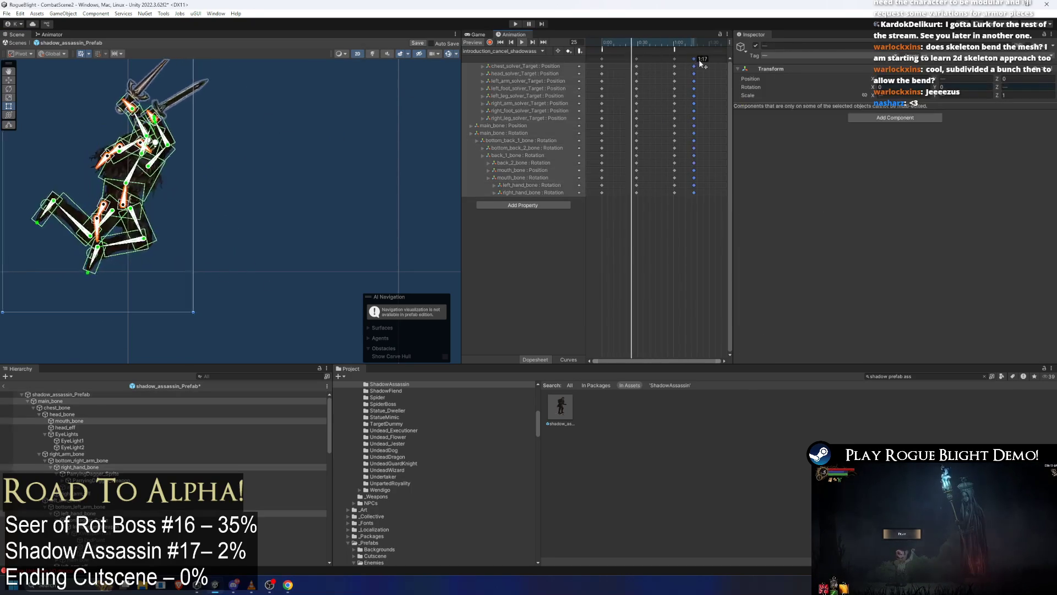
{"action": "left_click", "coordinate": [357, 107]}
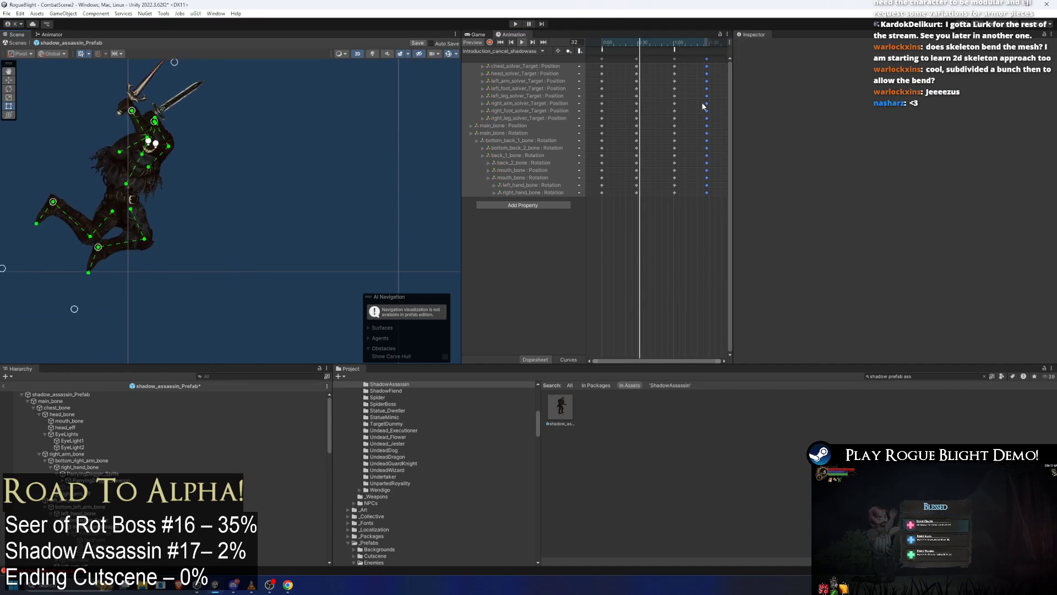
{"action": "mouse_move", "coordinate": [639, 48]}
{"action": "left_mouse_down"}
{"action": "mouse_move", "coordinate": [656, 48]}
{"action": "mouse_move", "coordinate": [651, 66]}
{"action": "left_mouse_up"}
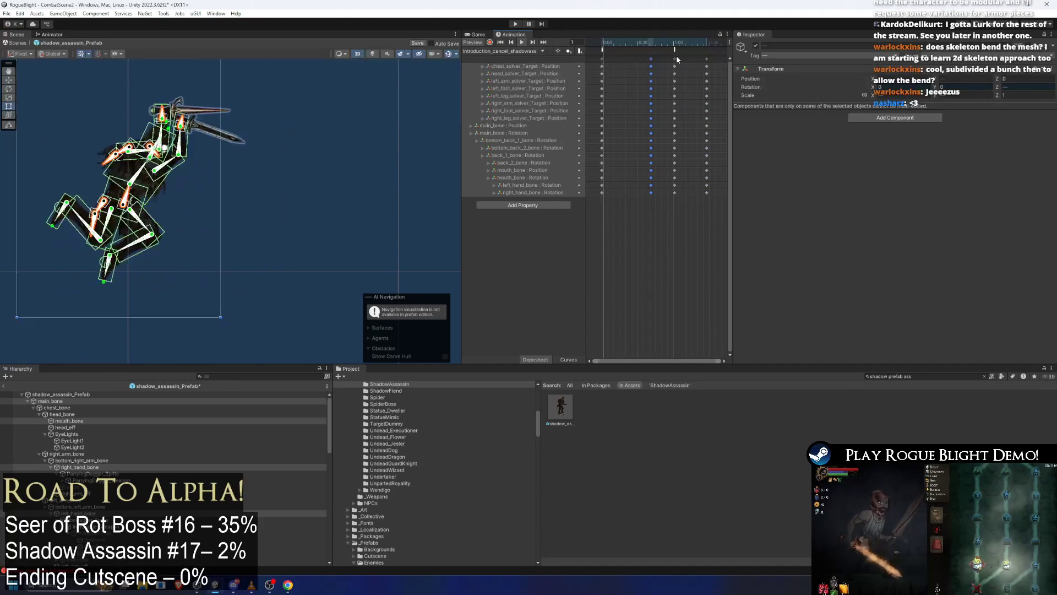
{"action": "left_click_drag", "start_coordinate": [651, 58], "coordinate": [646, 58]}
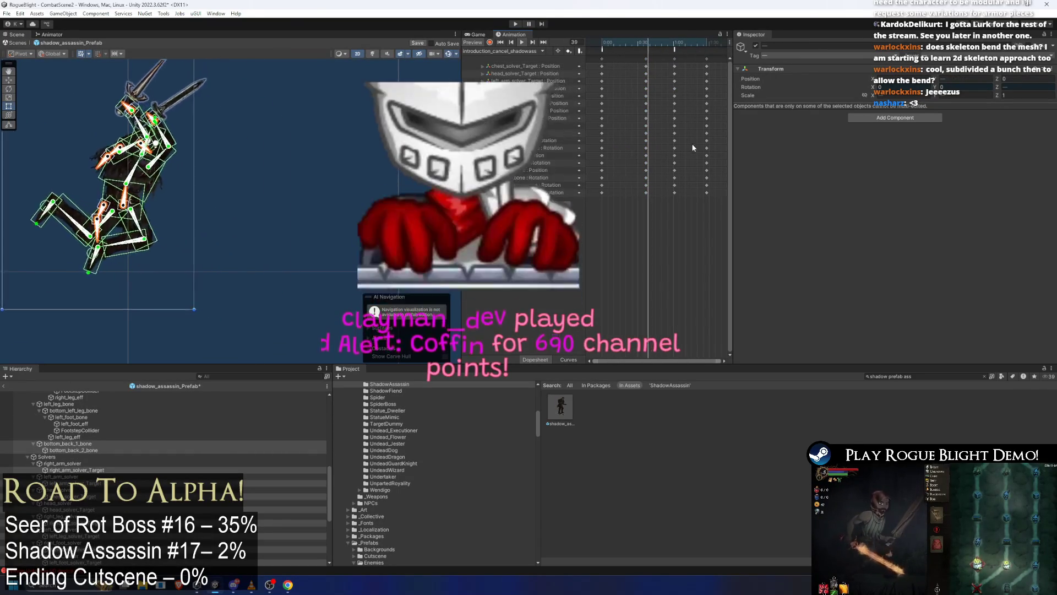
At frame 48, swing the sword arm down to the right and preview.
{"action": "left_click_drag", "start_coordinate": [647, 42], "coordinate": [659, 41]}
{"action": "left_click", "coordinate": [199, 166]}
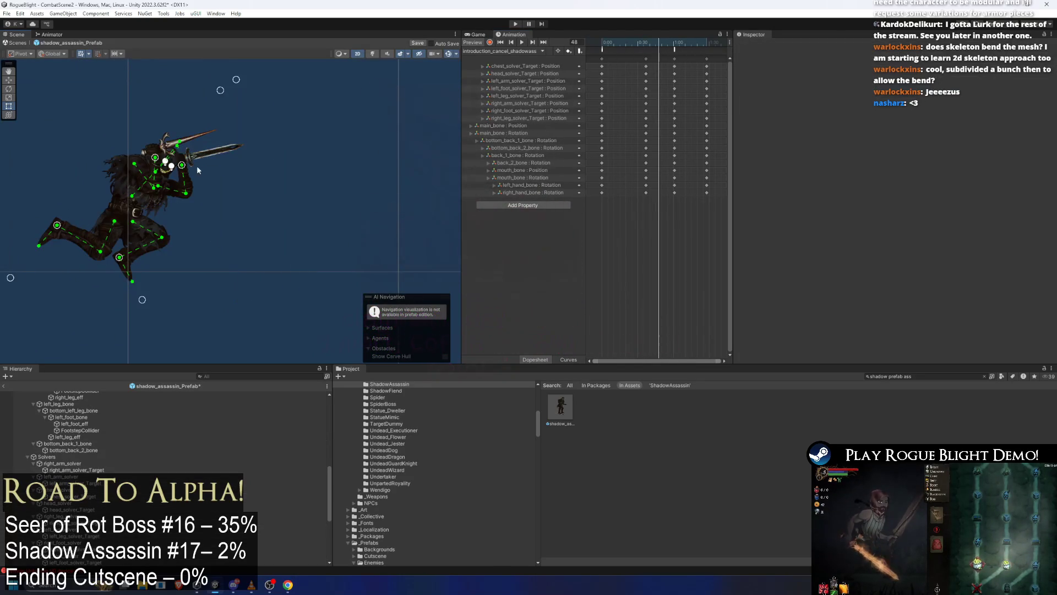
{"action": "mouse_move", "coordinate": [181, 167]}
{"action": "left_mouse_down"}
{"action": "mouse_move", "coordinate": [208, 163]}
{"action": "mouse_move", "coordinate": [193, 154]}
{"action": "mouse_move", "coordinate": [189, 165]}
{"action": "mouse_move", "coordinate": [209, 168]}
{"action": "mouse_move", "coordinate": [190, 153]}
{"action": "left_mouse_up"}
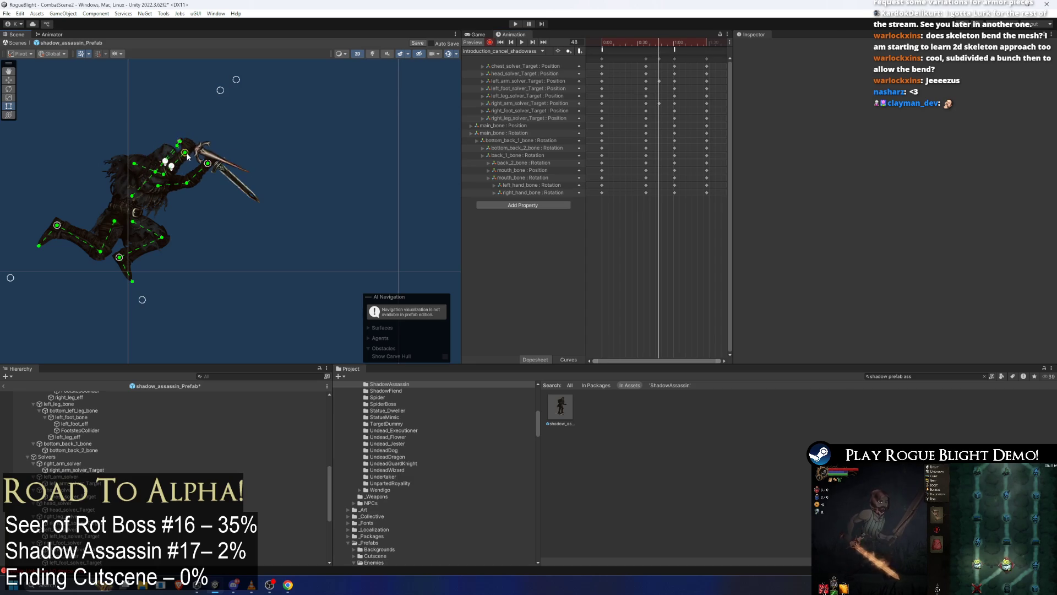
{"action": "key", "text": "space"}
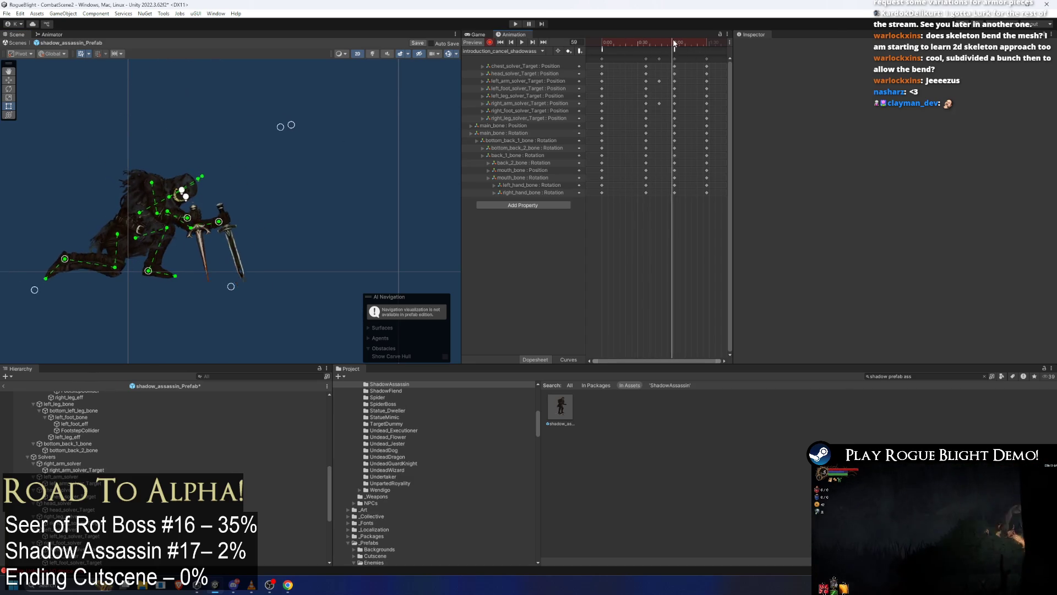
At frame 75, nudge the right-hand dagger into place.
{"action": "left_click", "coordinate": [675, 57]}
{"action": "left_click", "coordinate": [690, 39]}
{"action": "left_click", "coordinate": [692, 40]}
{"action": "left_click", "coordinate": [132, 231]}
{"action": "left_click", "coordinate": [133, 233]}
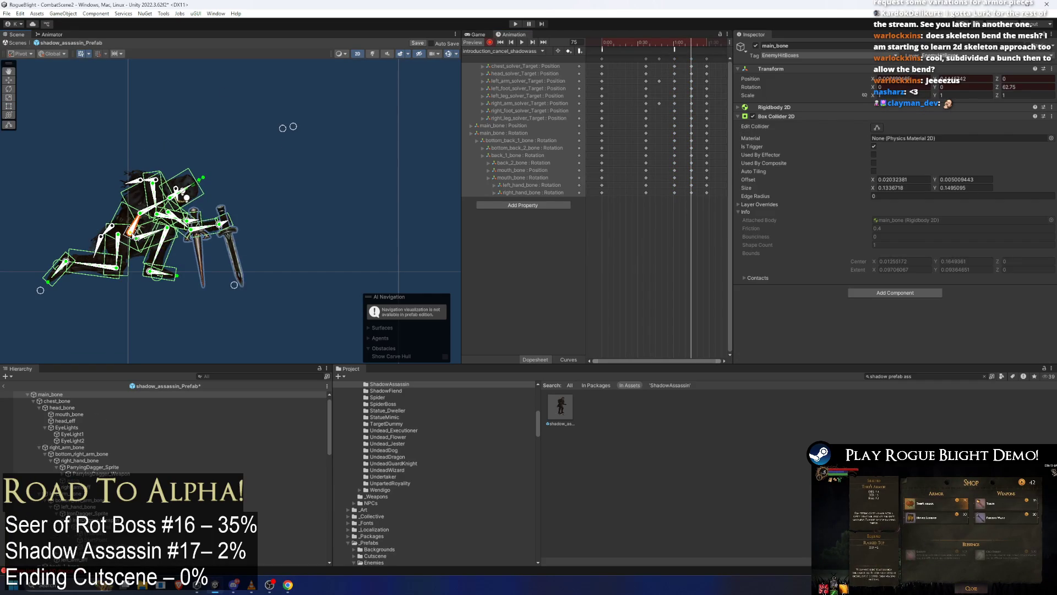
{"action": "left_click_drag", "start_coordinate": [185, 226], "coordinate": [197, 231]}
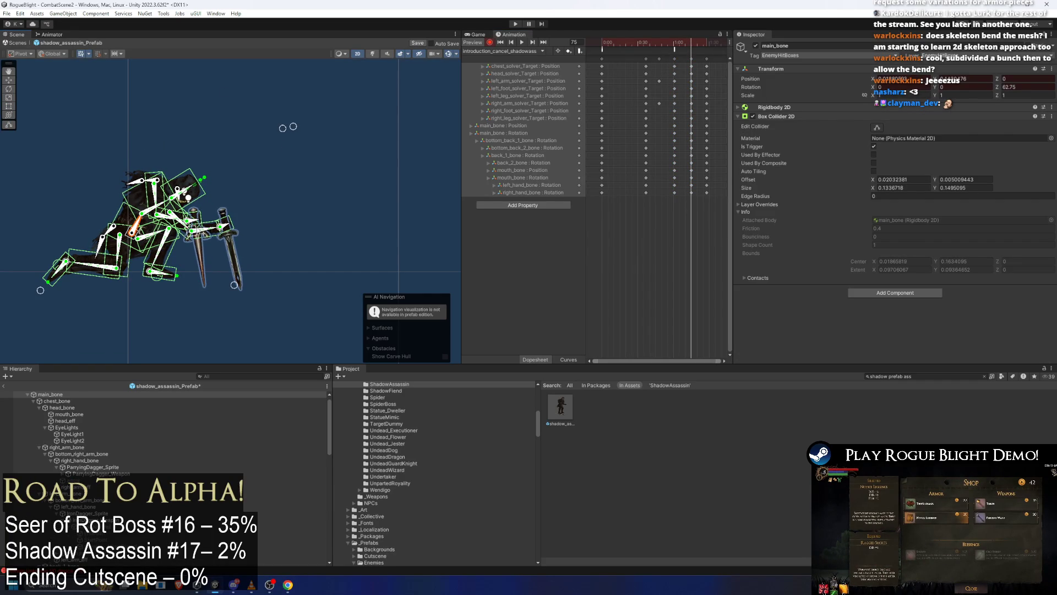
{"action": "left_click", "coordinate": [283, 127]}
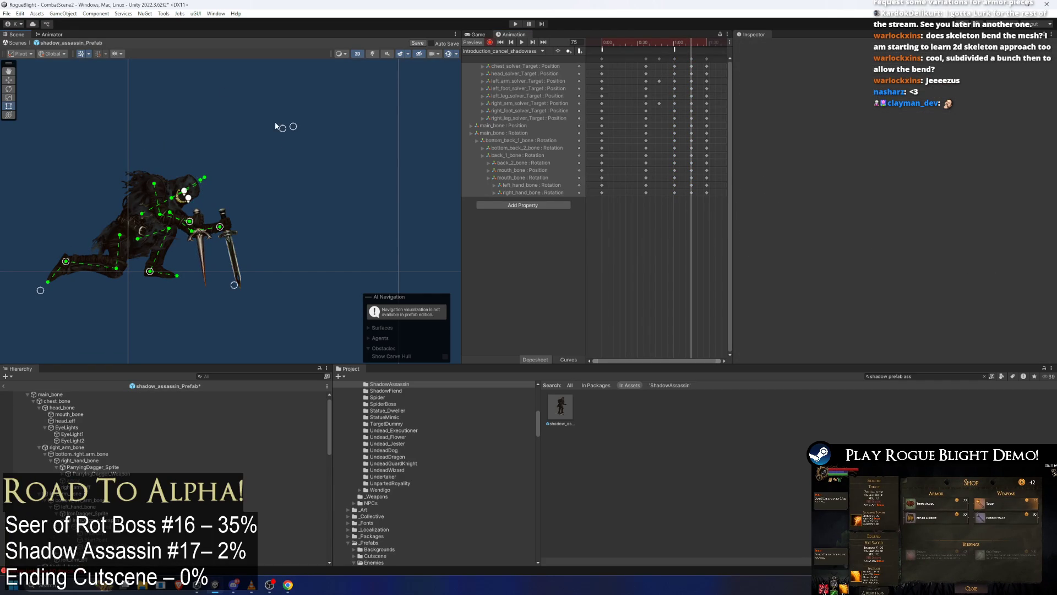
Pull the right-hand dagger in toward the arm, fine-tune its angle and preview.
{"action": "left_click", "coordinate": [141, 243]}
{"action": "left_click", "coordinate": [138, 232]}
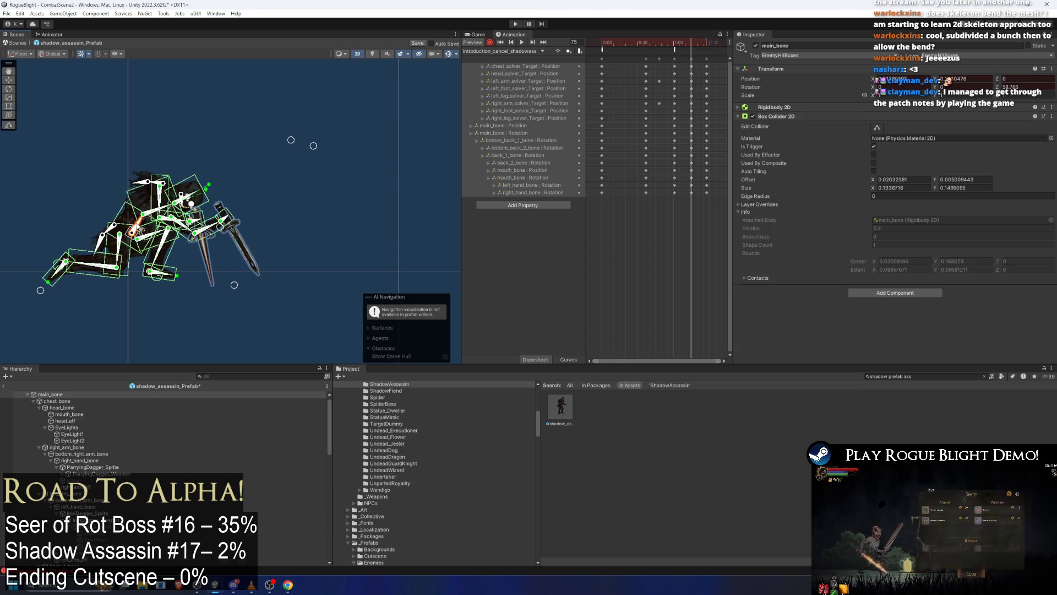
{"action": "left_click_drag", "start_coordinate": [223, 226], "coordinate": [197, 228]}
{"action": "left_click", "coordinate": [199, 225]}
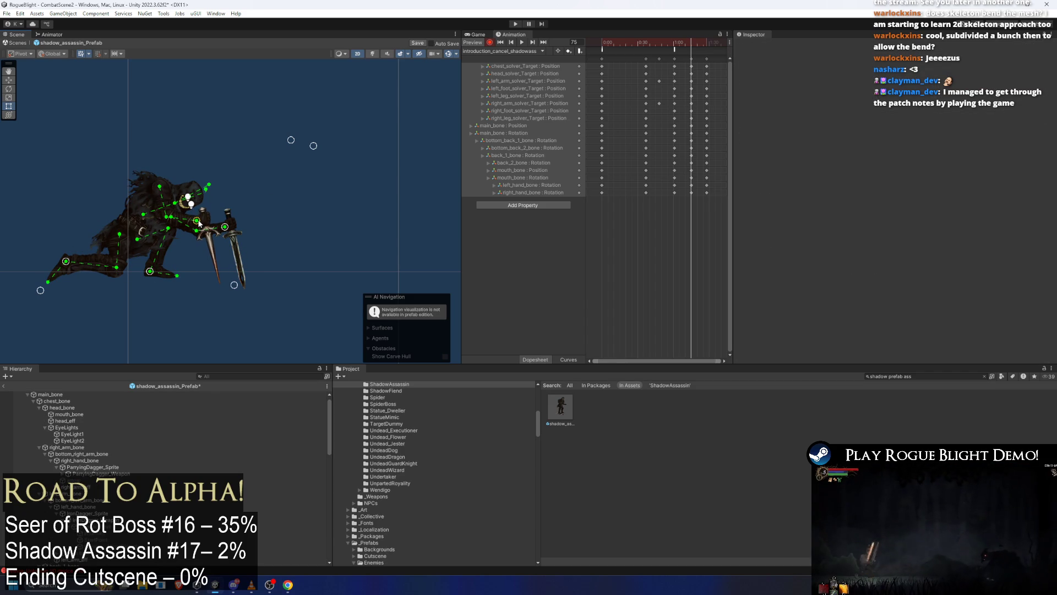
{"action": "left_click_drag", "start_coordinate": [197, 223], "coordinate": [226, 226]}
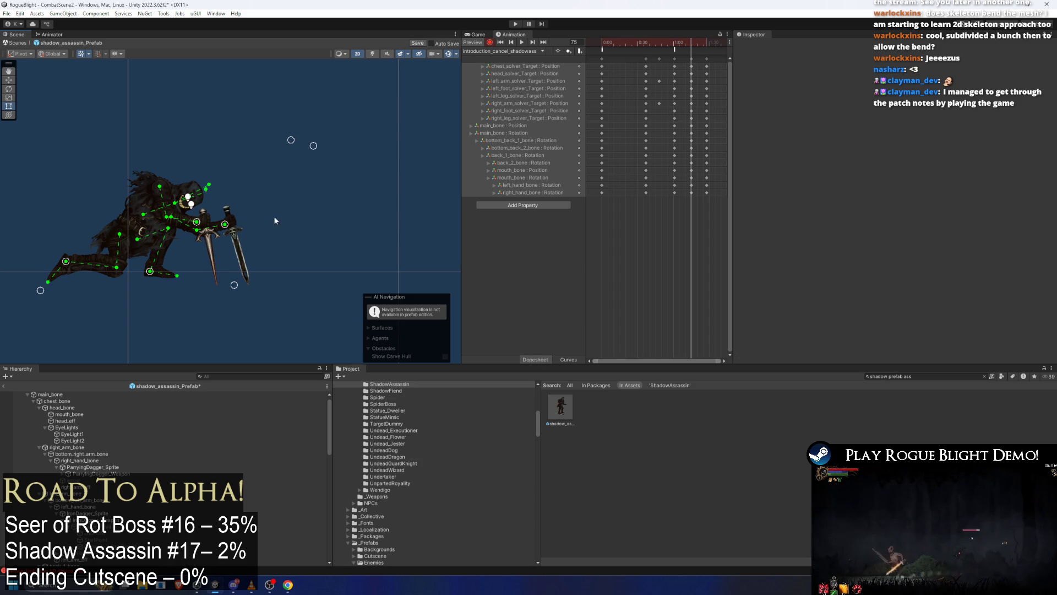
{"action": "key", "text": "space"}
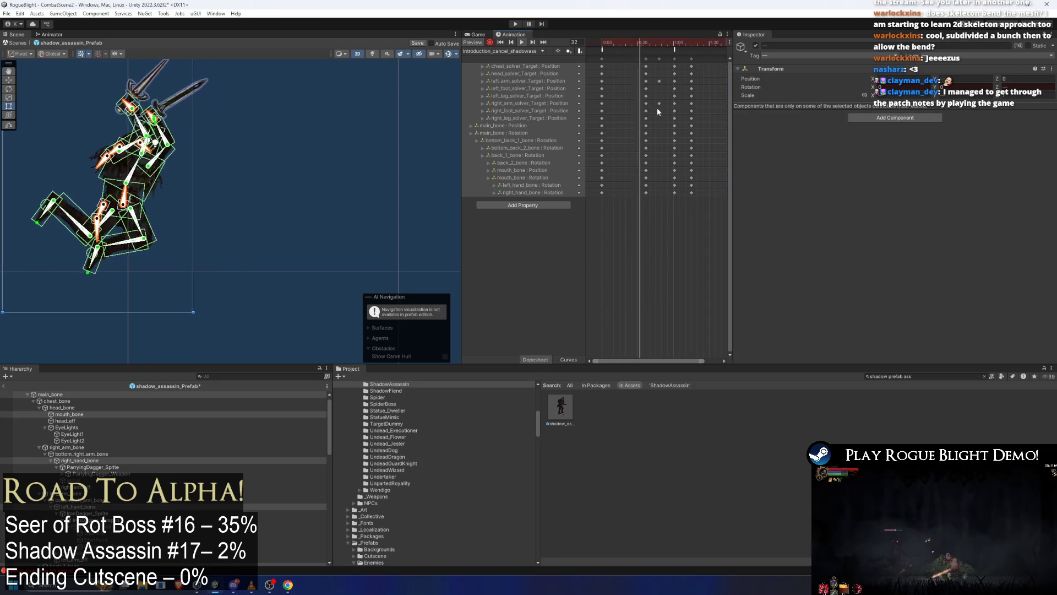
Key the left foot further forward for the landing and preview it.
{"action": "scroll", "coordinate": [677, 104], "scroll_direction": "down", "scroll_amount": 3}
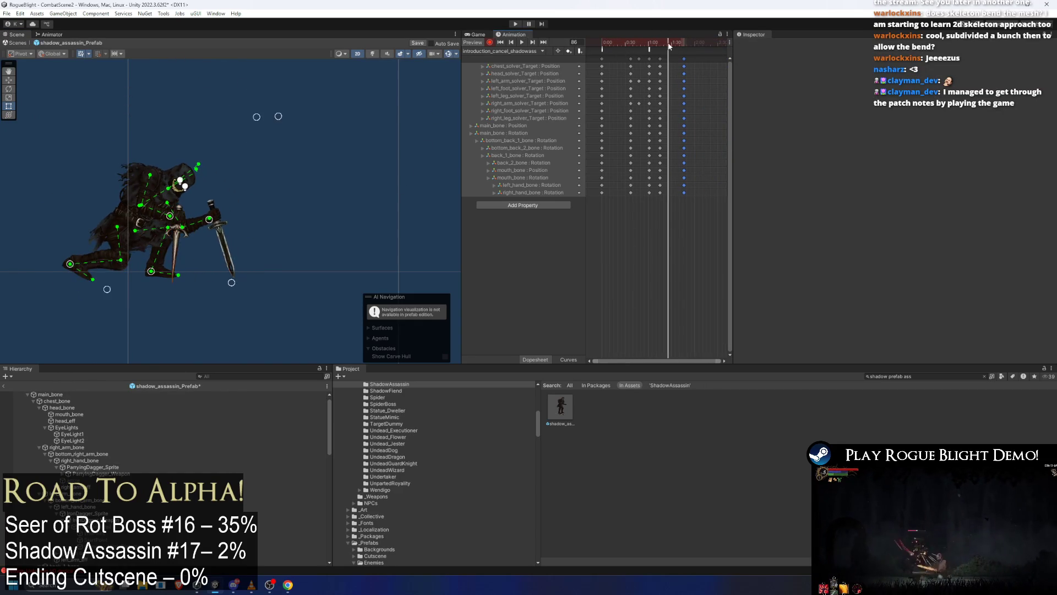
{"action": "left_click_drag", "start_coordinate": [73, 257], "coordinate": [91, 262]}
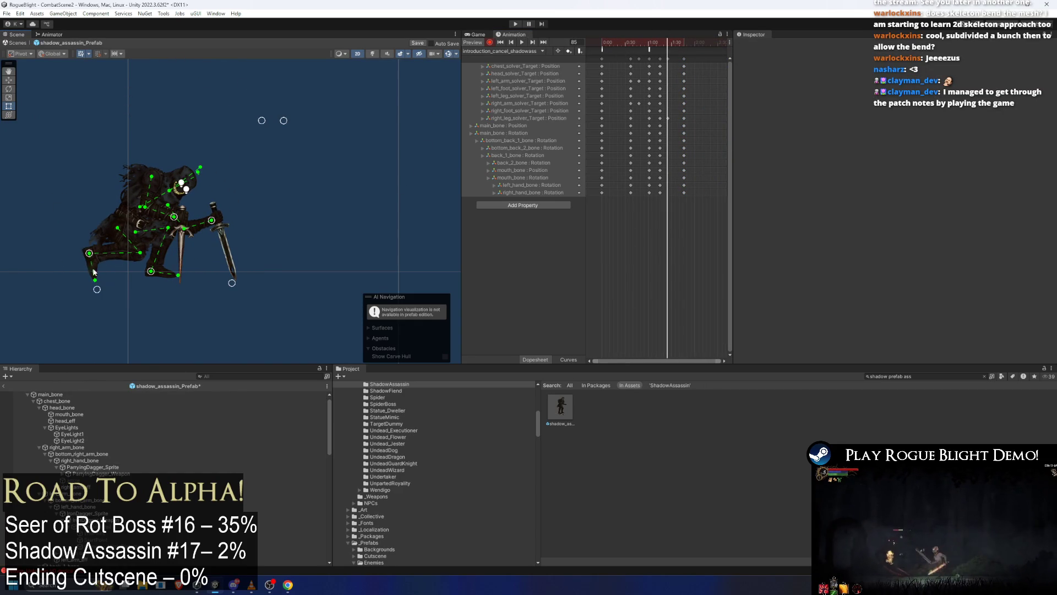
{"action": "key", "text": "space"}
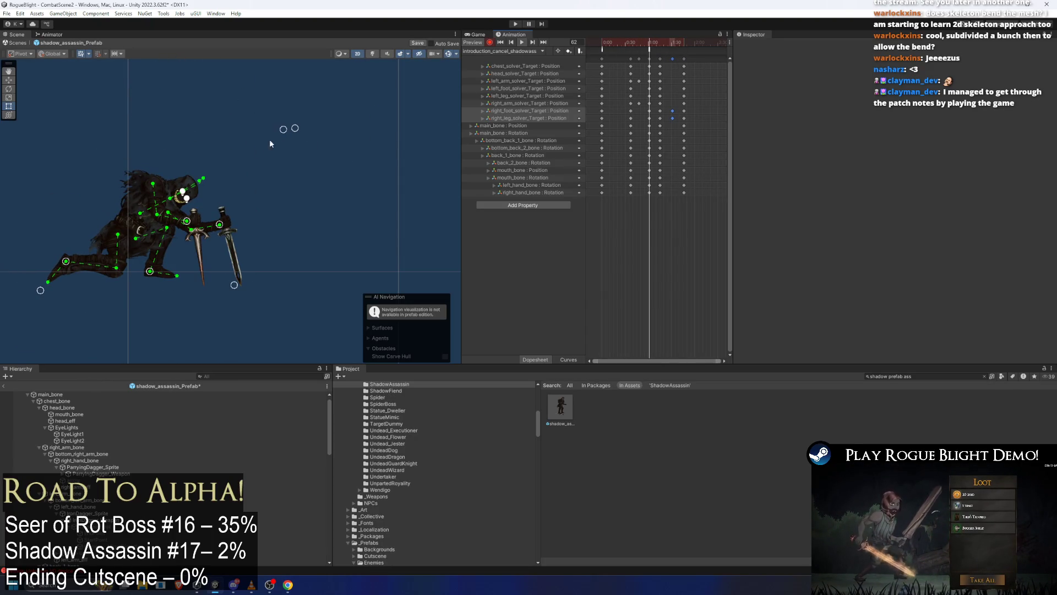
Make the frame-38 event call PushUpward and begin editing its push strength value.
{"action": "left_click", "coordinate": [650, 50]}
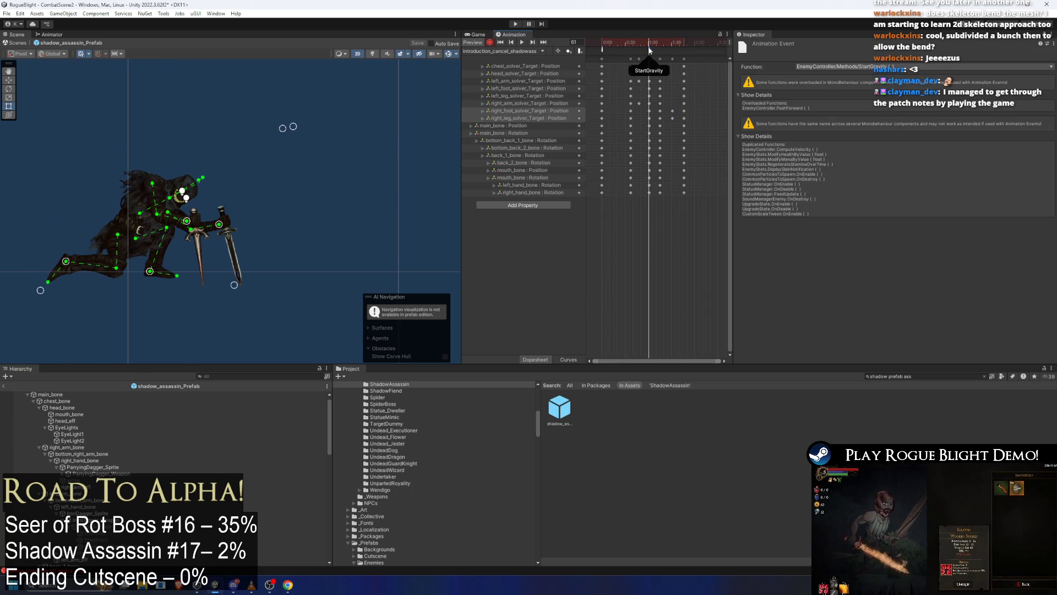
{"action": "left_click_drag", "start_coordinate": [650, 42], "coordinate": [631, 40]}
{"action": "left_click", "coordinate": [848, 66]}
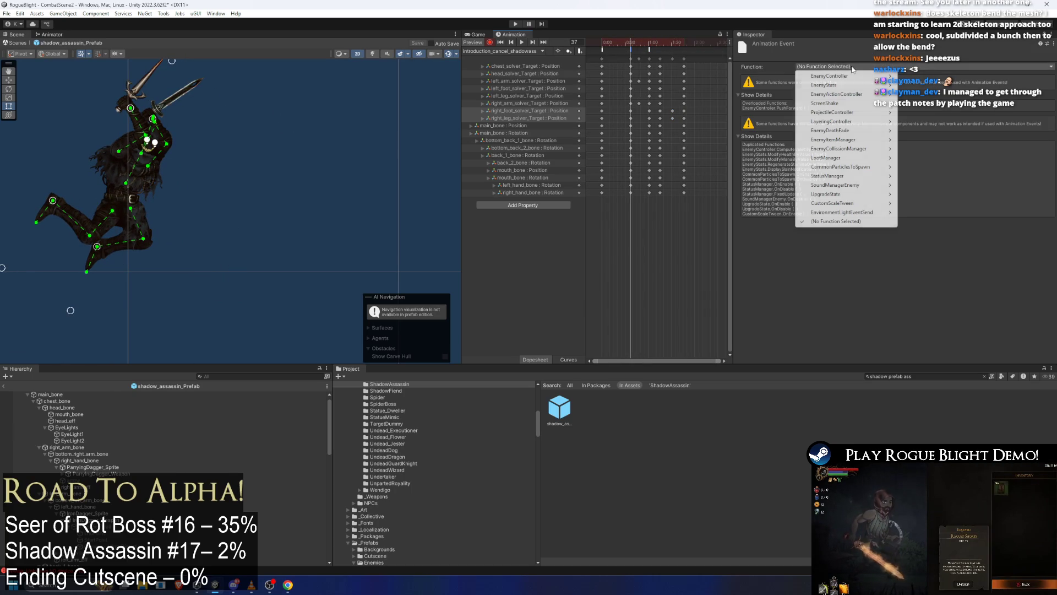
{"action": "mouse_move", "coordinate": [856, 95]}
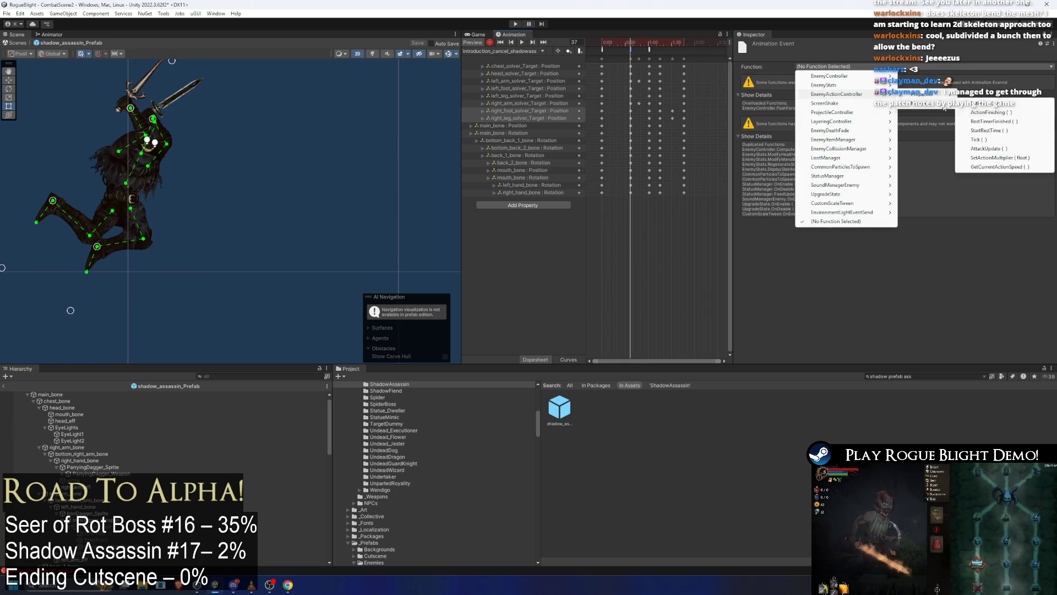
{"action": "mouse_move", "coordinate": [829, 76]}
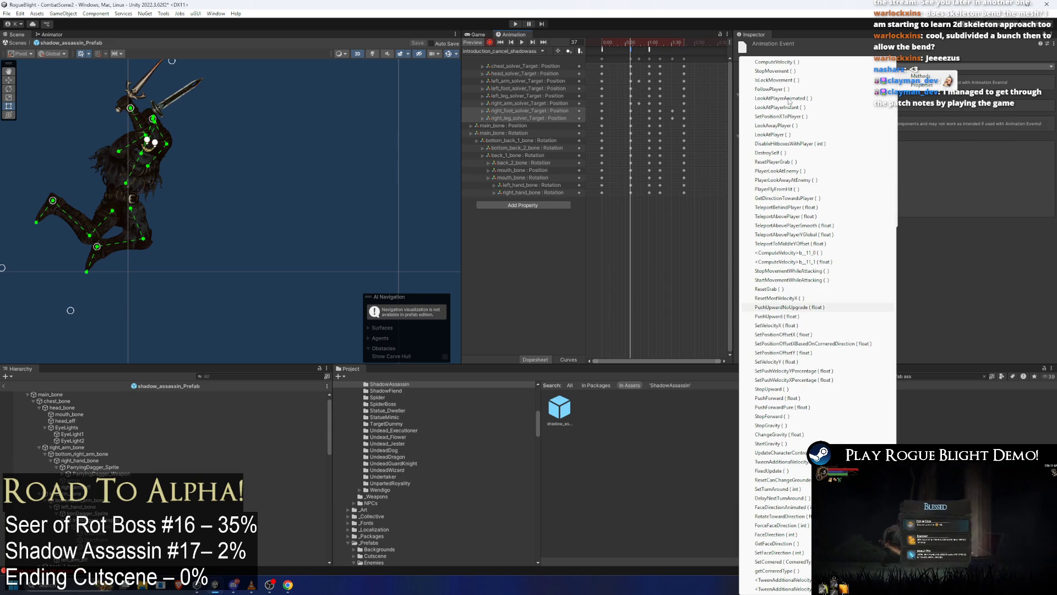
{"action": "left_click", "coordinate": [777, 316]}
{"action": "left_click", "coordinate": [812, 87]}
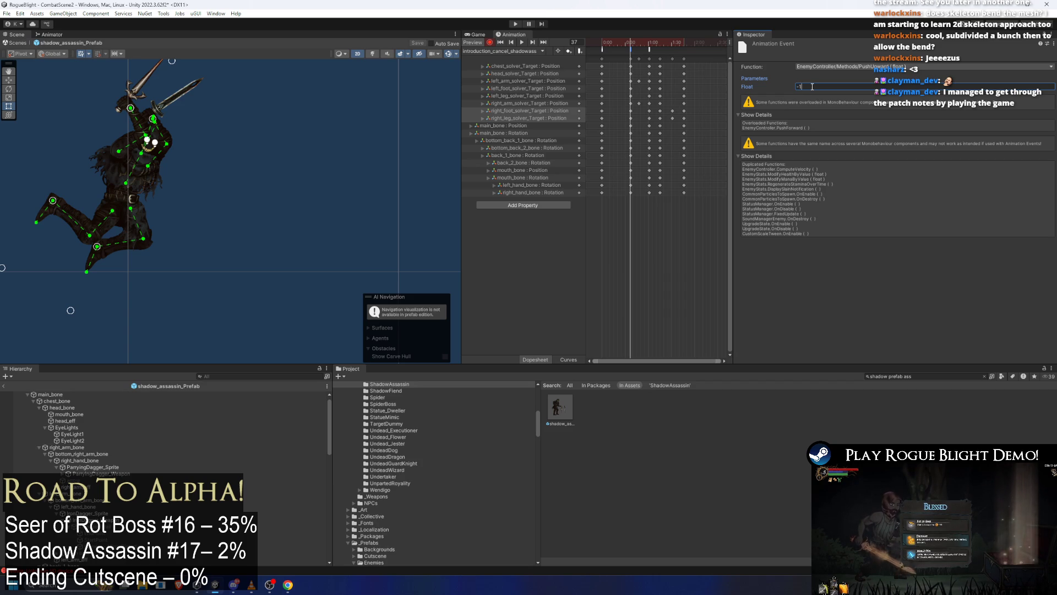
Add an event at frame 52 calling StopUpward, then reselect the PushUpward event.
{"action": "left_click", "coordinate": [642, 43]}
{"action": "right_click", "coordinate": [642, 49]}
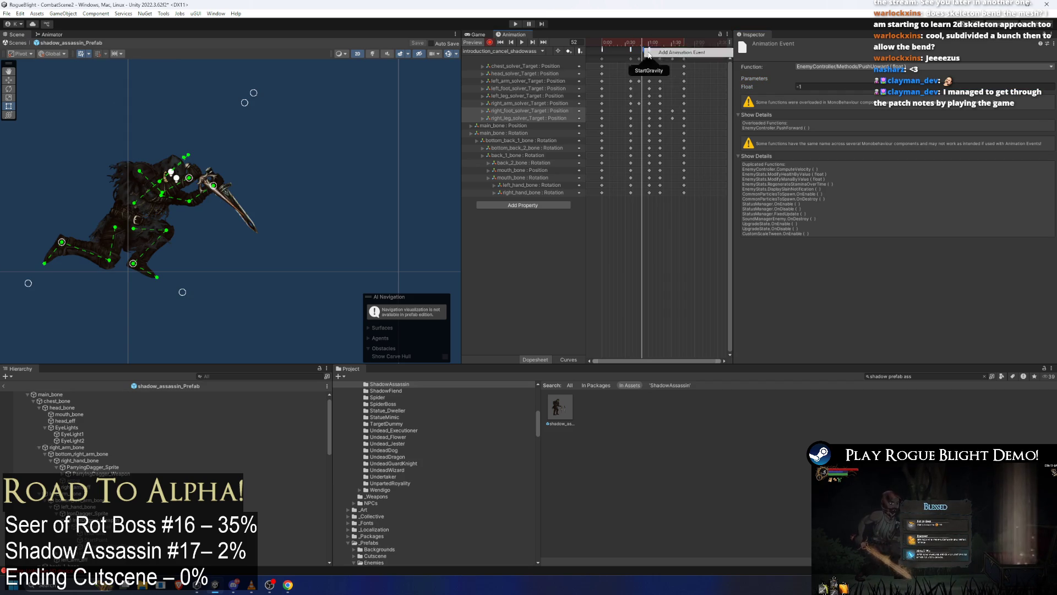
{"action": "left_click", "coordinate": [666, 53]}
{"action": "left_click", "coordinate": [857, 67]}
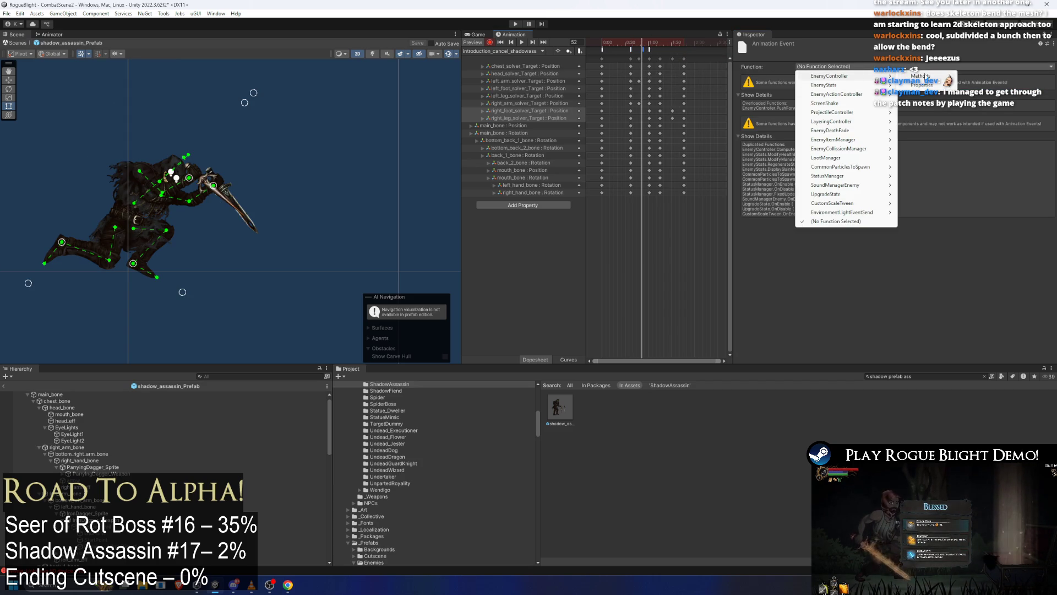
{"action": "mouse_move", "coordinate": [864, 94]}
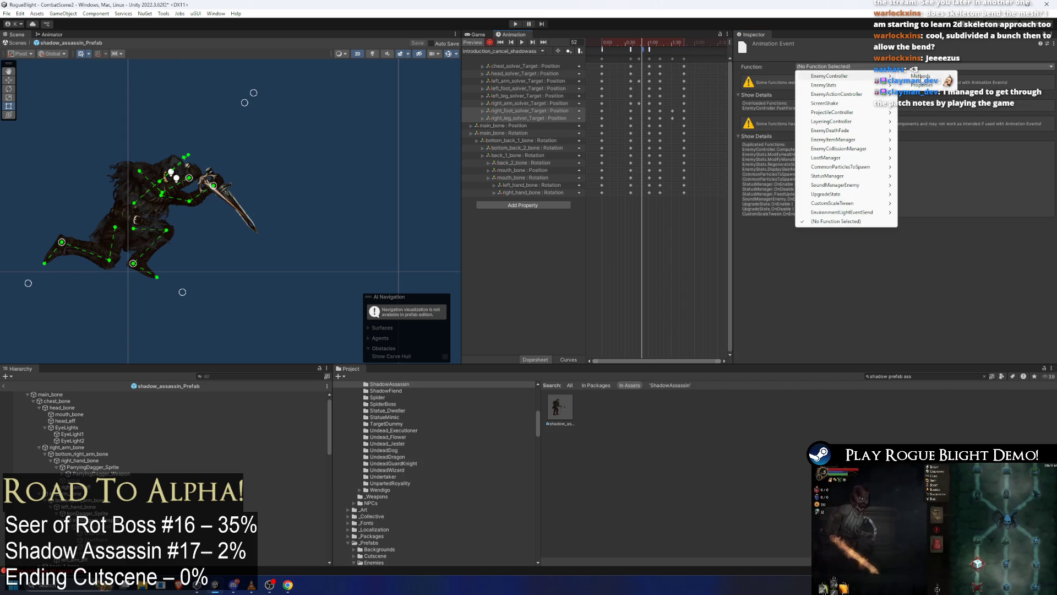
{"action": "mouse_move", "coordinate": [919, 77]}
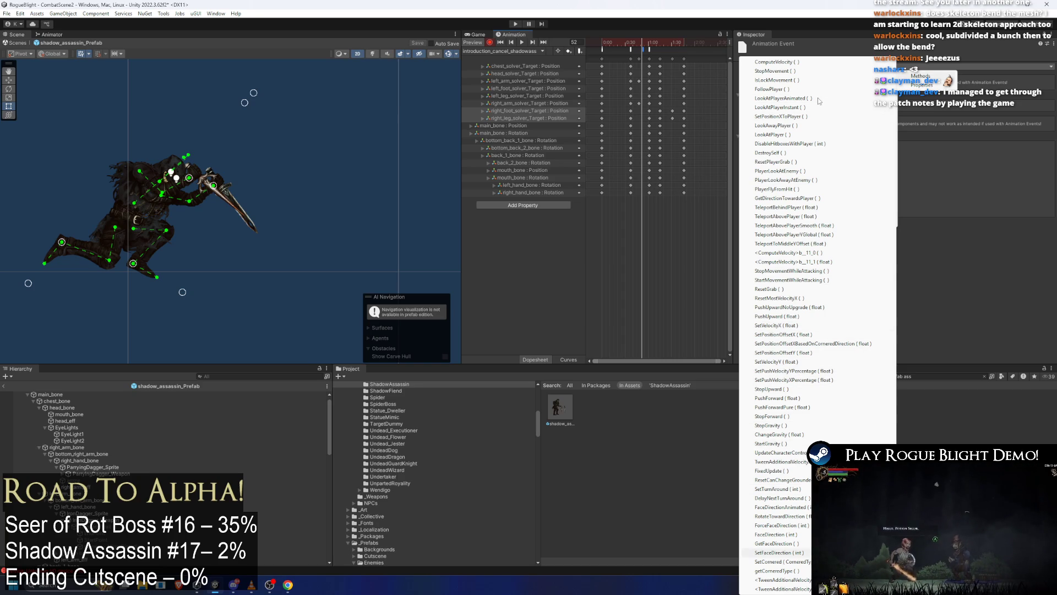
{"action": "left_click", "coordinate": [771, 389]}
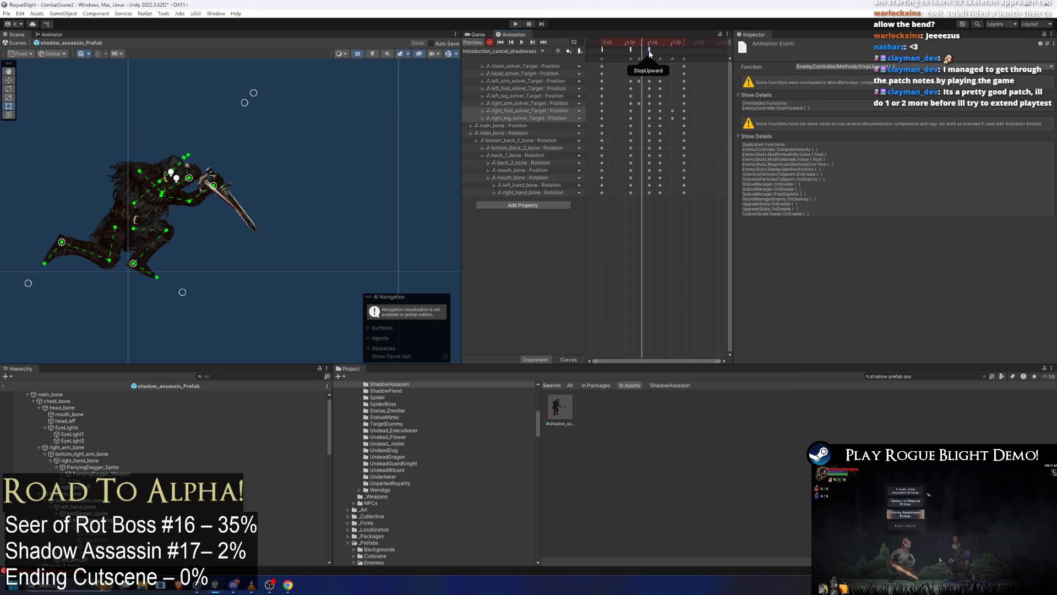
{"action": "left_click", "coordinate": [631, 49]}
{"action": "left_click", "coordinate": [624, 43]}
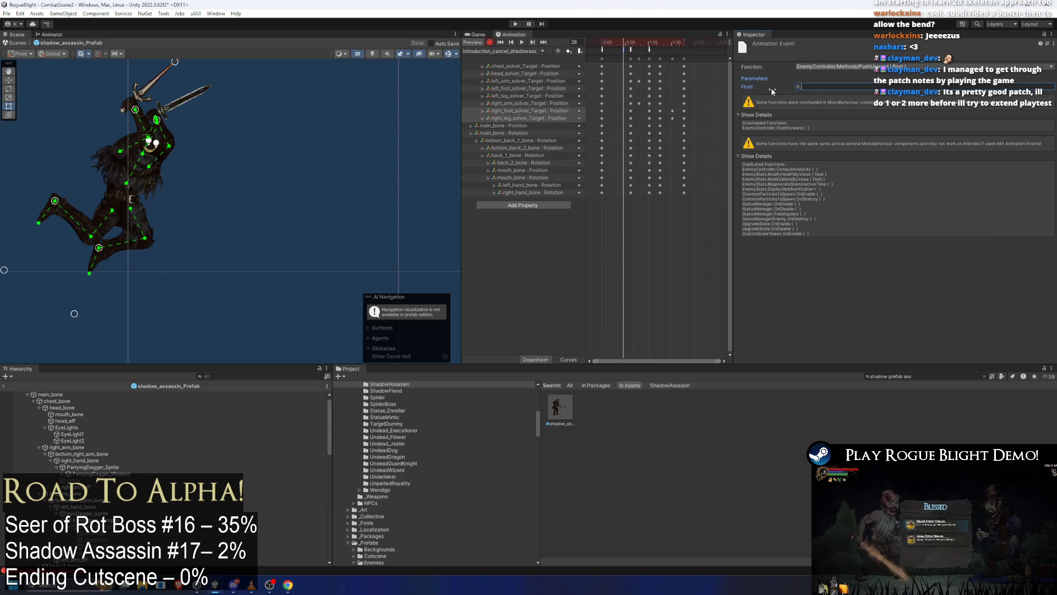
Preview the frame-12 leap pose, save the changes, and start a play test.
{"action": "left_click_drag", "start_coordinate": [605, 43], "coordinate": [592, 53]}
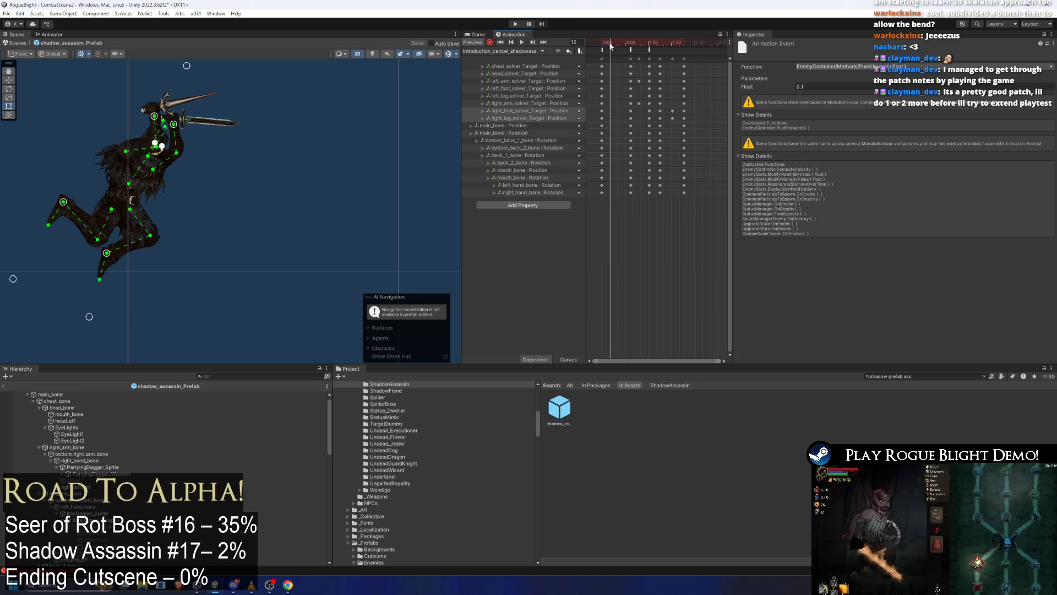
{"action": "key", "text": "ctrl+s"}
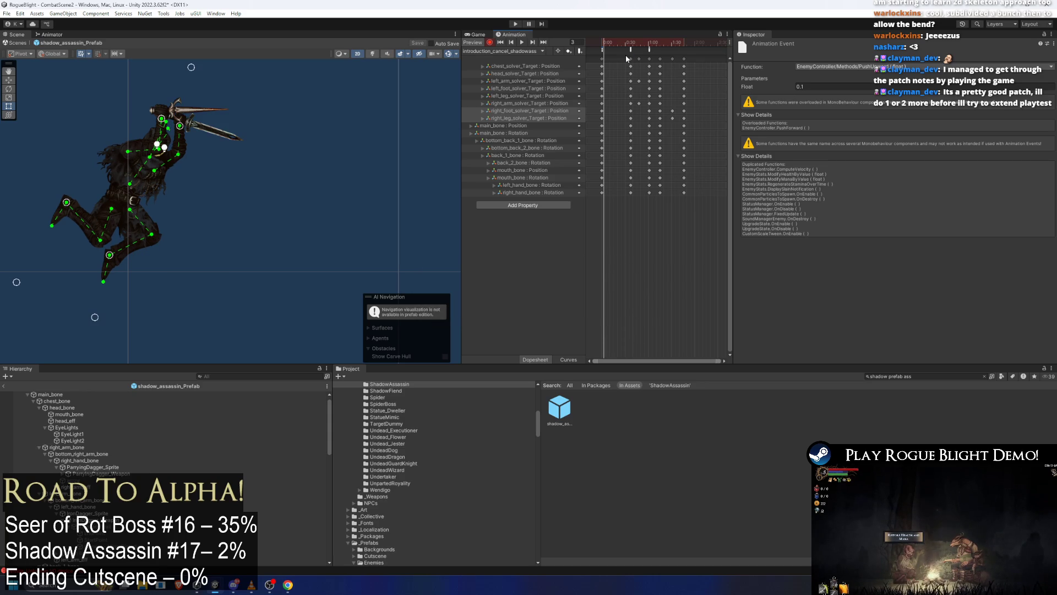
{"action": "left_click", "coordinate": [490, 42]}
Run the game with Ctrl+P to watch the introduction cancel, then stop play mode.
{"action": "key", "text": "ctrl+p"}
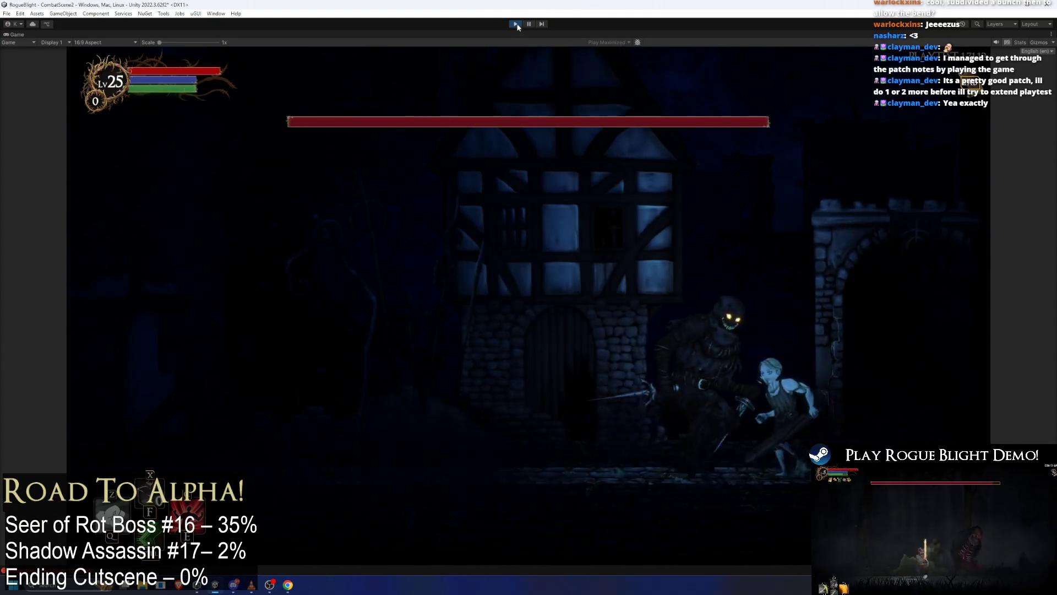
{"action": "key", "text": "ctrl+p"}
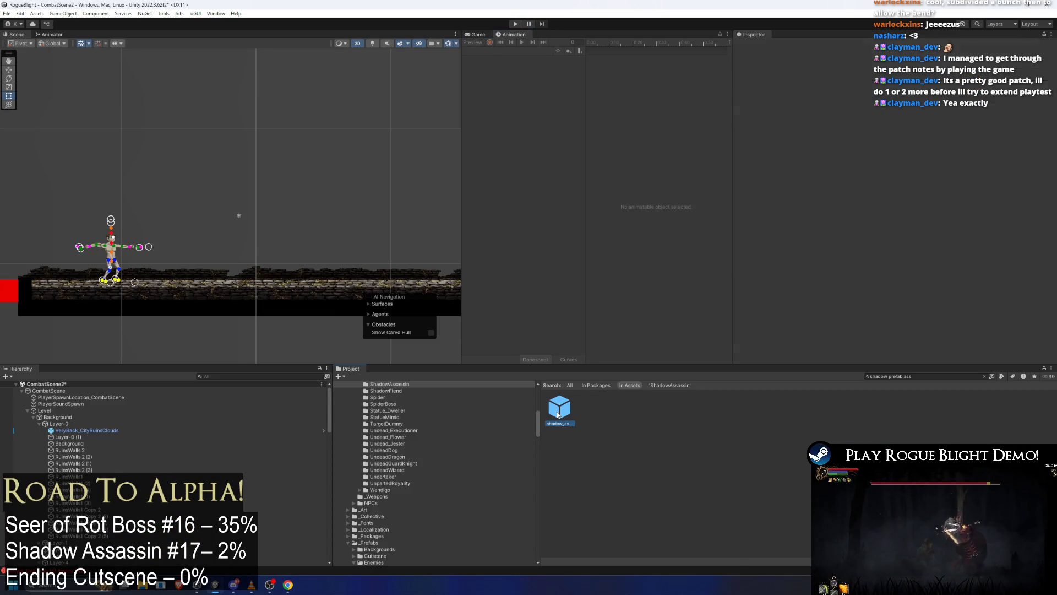
Open the shadow_assassin prefab on its introduction_cancel_shadowass clip.
{"action": "double_click", "coordinate": [558, 415]}
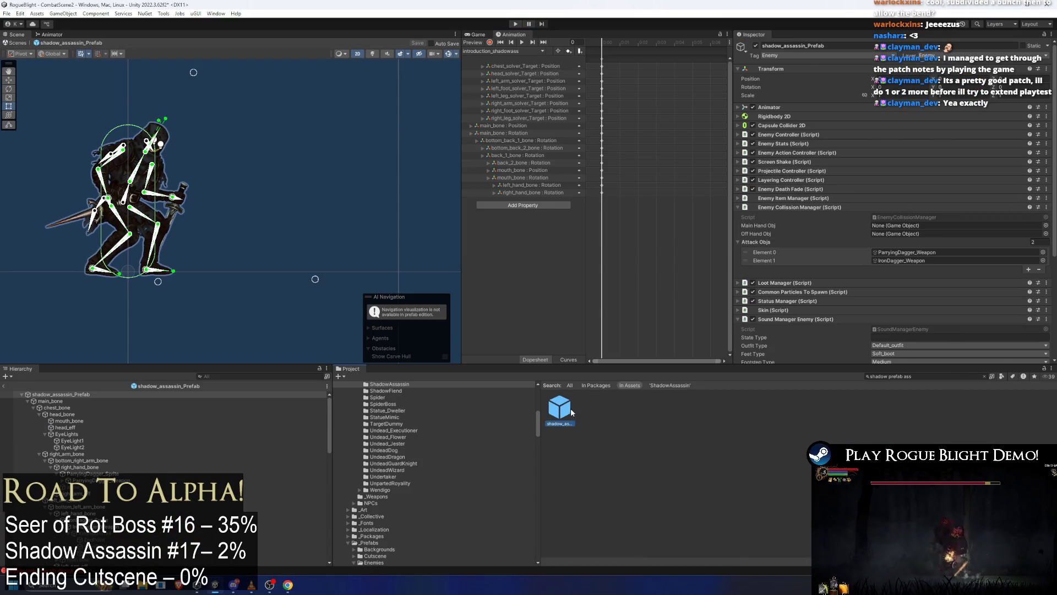
{"action": "left_click", "coordinate": [572, 413]}
{"action": "left_click", "coordinate": [502, 50]}
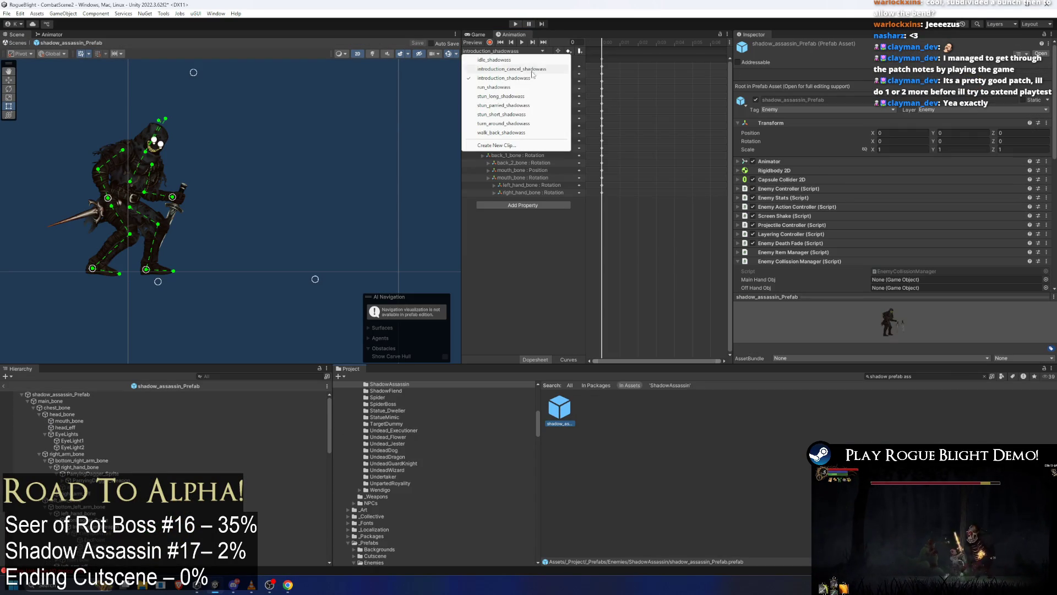
{"action": "left_click", "coordinate": [512, 68]}
Add an animation event at frame 10 that calls LookAtPlayerInstant.
{"action": "left_click", "coordinate": [614, 43]}
{"action": "right_click", "coordinate": [614, 50]}
{"action": "left_click", "coordinate": [639, 62]}
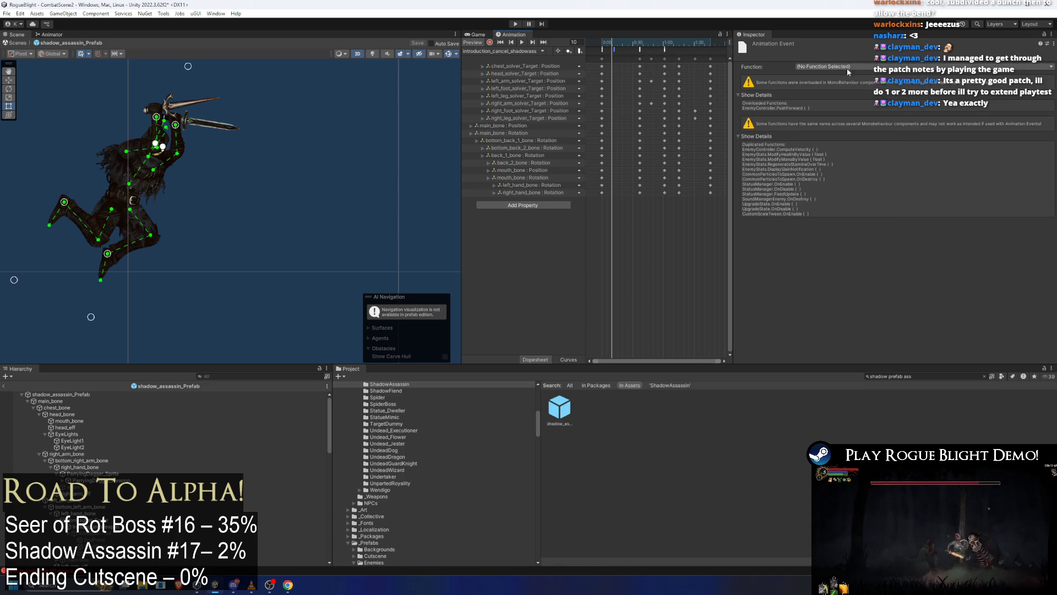
{"action": "left_click", "coordinate": [848, 67]}
{"action": "mouse_move", "coordinate": [859, 96]}
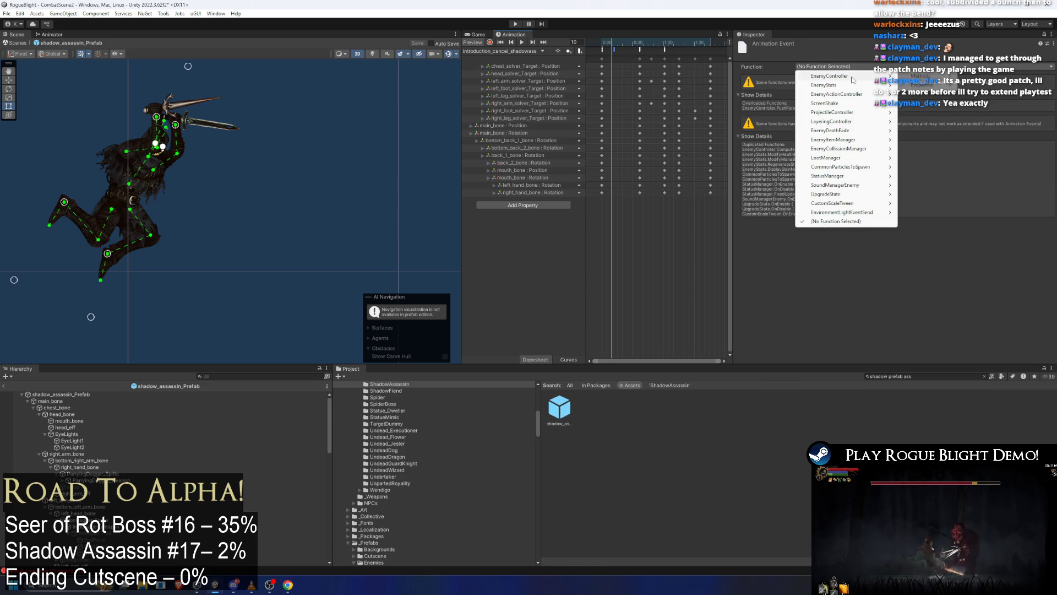
{"action": "mouse_move", "coordinate": [837, 76]}
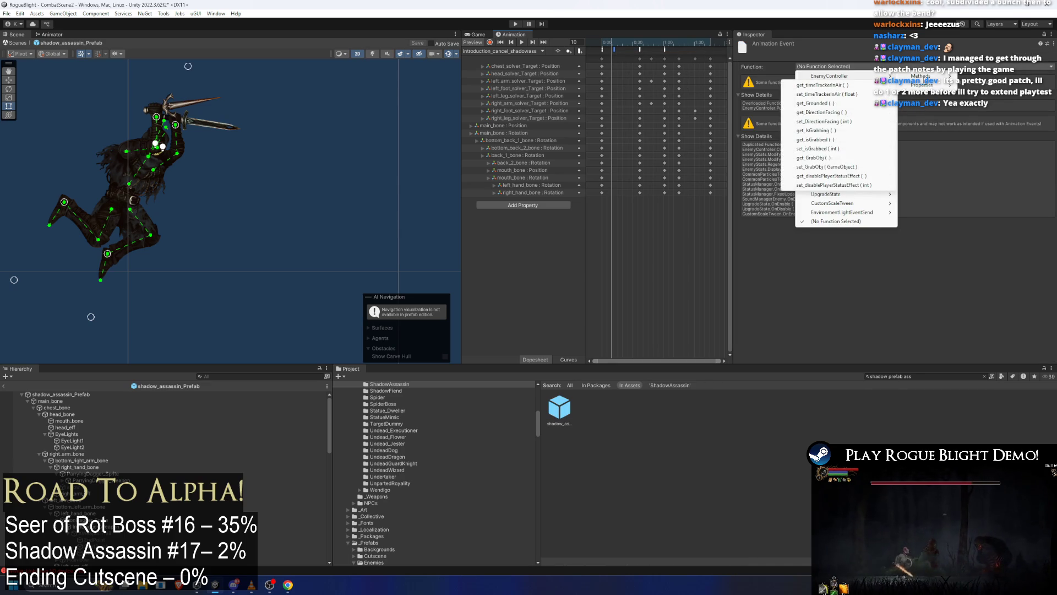
{"action": "mouse_move", "coordinate": [921, 76]}
{"action": "key", "text": "Down"}
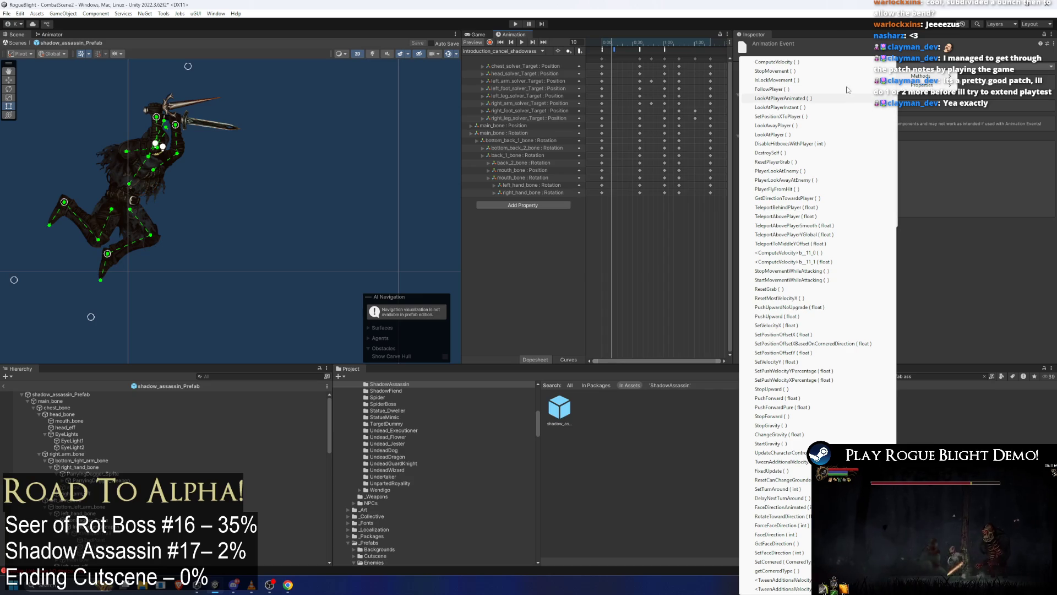
{"action": "key", "text": "Down"}
{"action": "key", "text": "Return"}
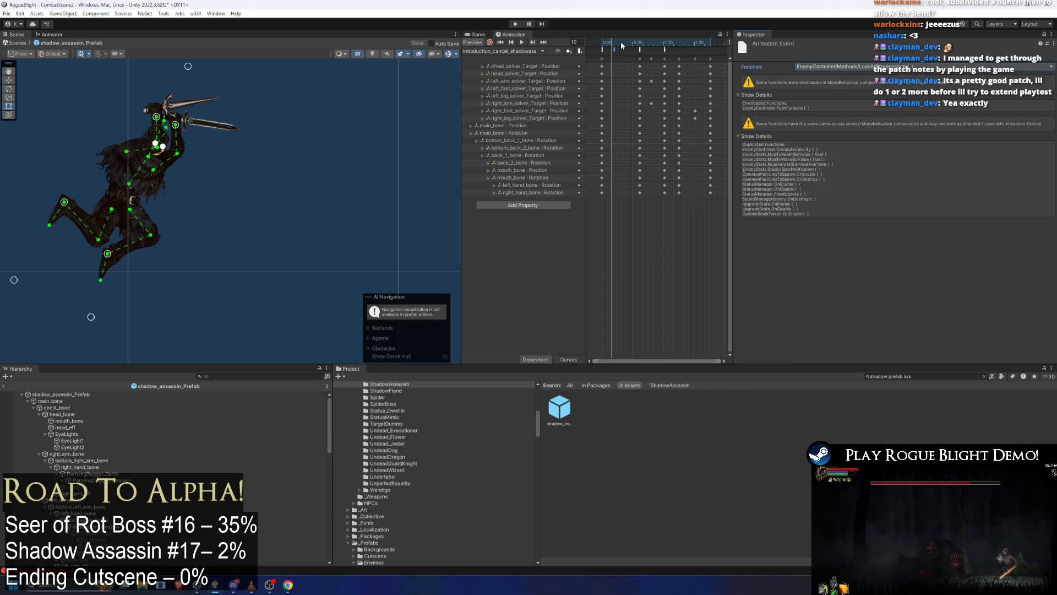
Set the PushForward event's float to -3 and review the TeleportToMiddleYOffset and PushUpward events.
{"action": "left_click_drag", "start_coordinate": [614, 42], "coordinate": [633, 43]}
{"action": "left_click", "coordinate": [643, 50]}
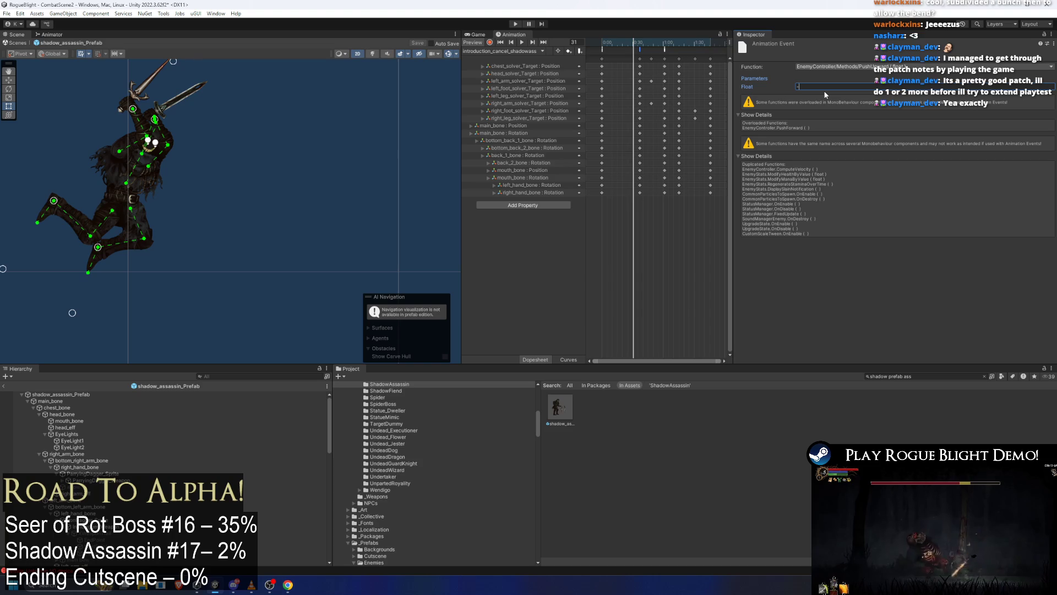
{"action": "type", "text": "-3"}
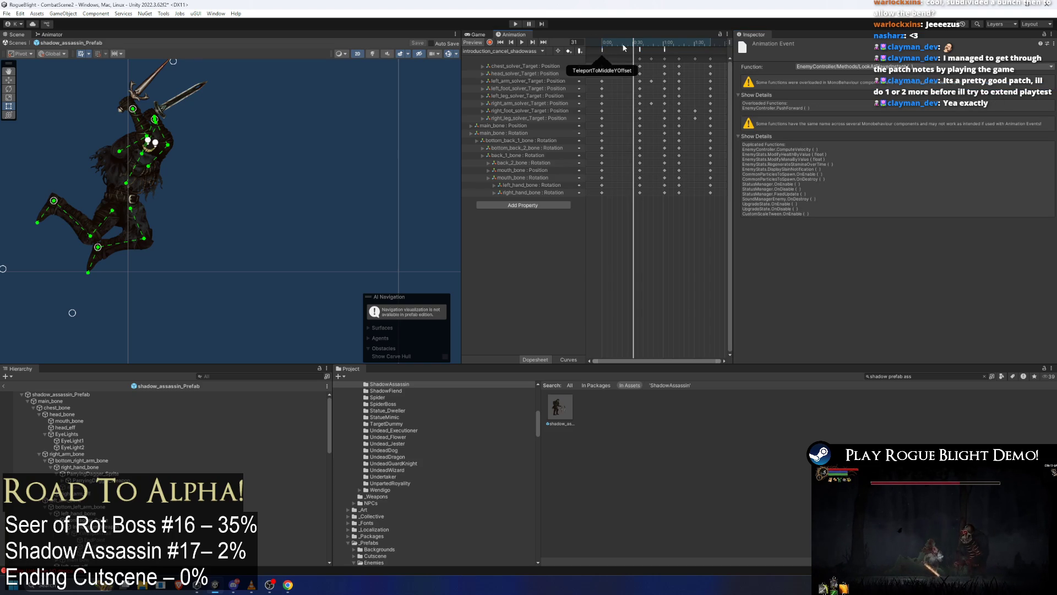
{"action": "left_click", "coordinate": [602, 53]}
{"action": "left_click", "coordinate": [602, 52]}
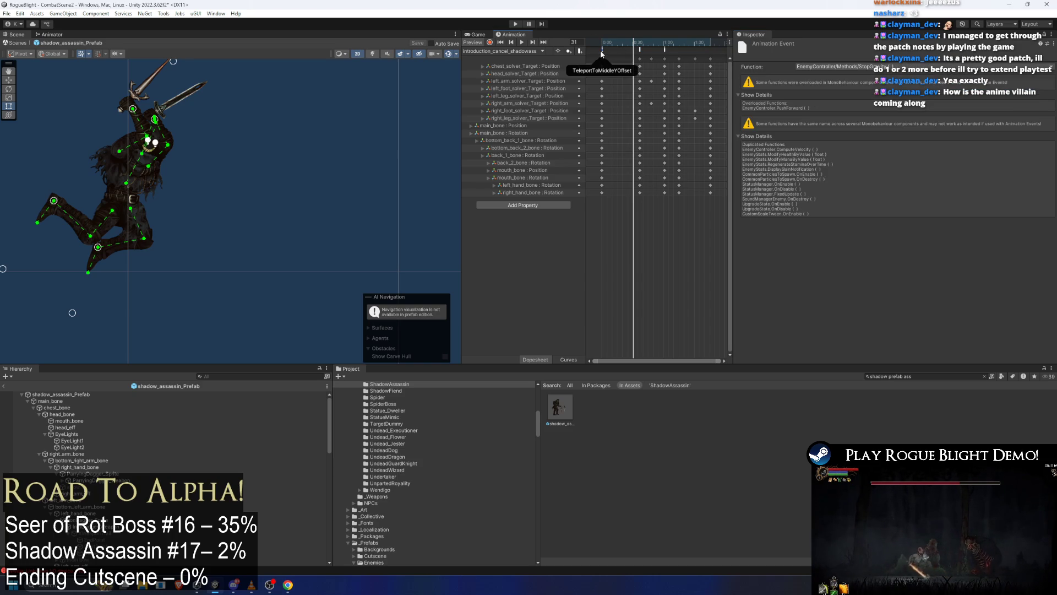
{"action": "left_click", "coordinate": [603, 52]}
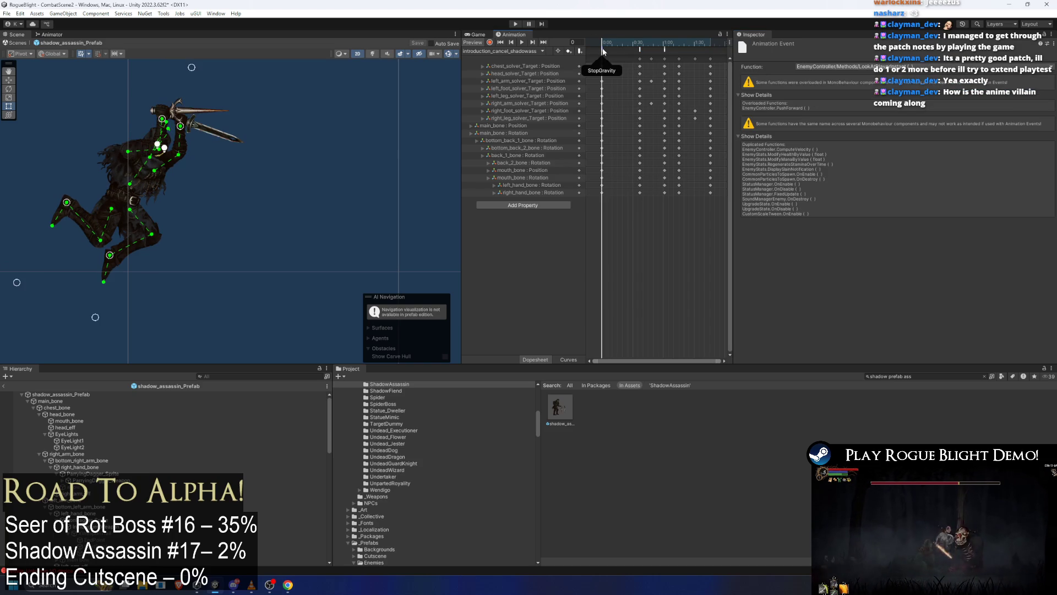
{"action": "left_click_drag", "start_coordinate": [603, 53], "coordinate": [628, 53]}
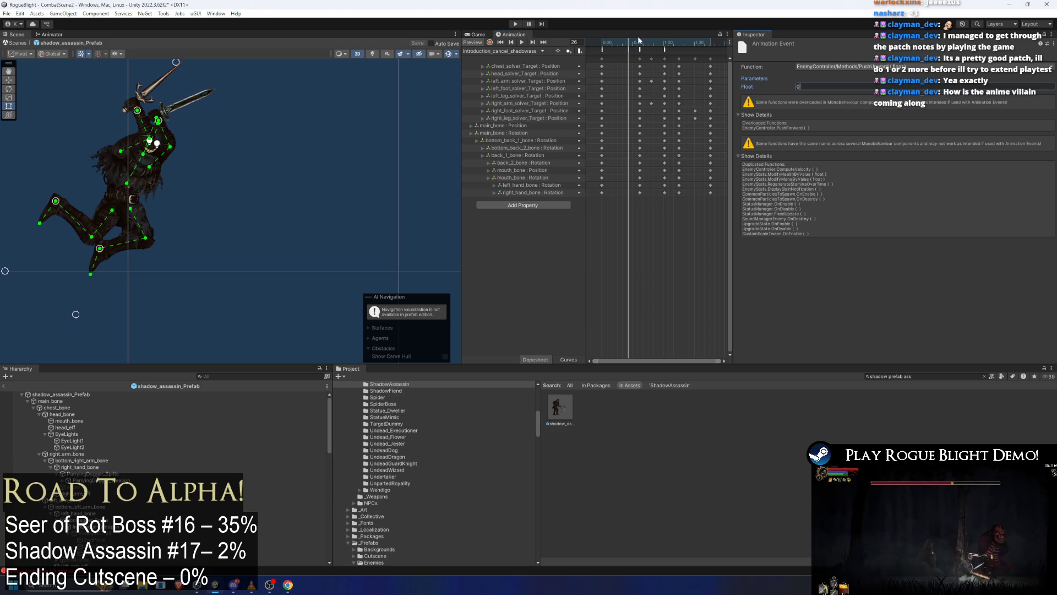
{"action": "left_click", "coordinate": [515, 24]}
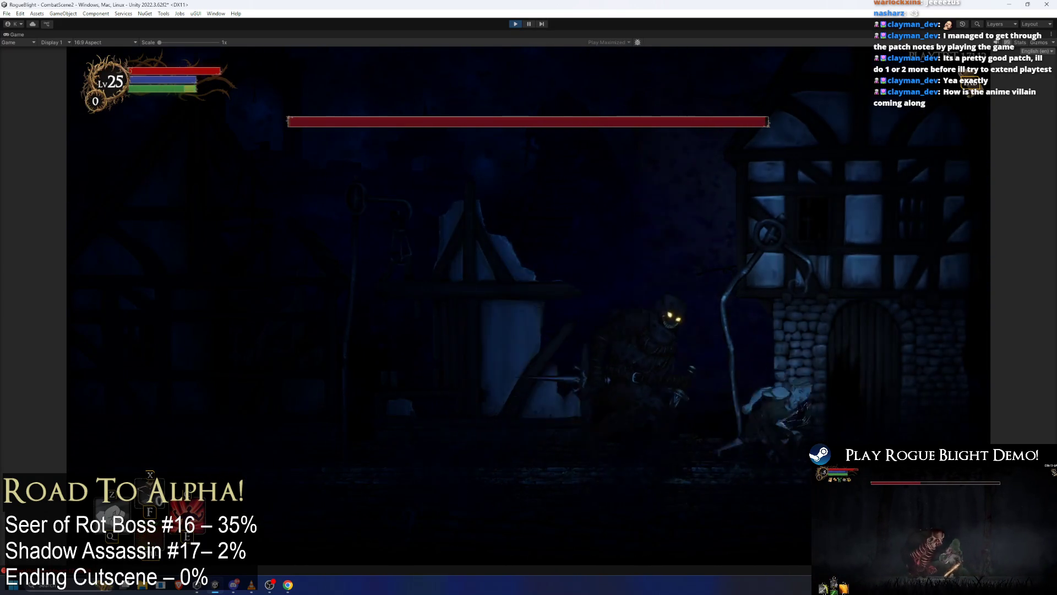
Stop the play test and reopen the shadow_assassin prefab.
{"action": "key", "text": "ctrl+p"}
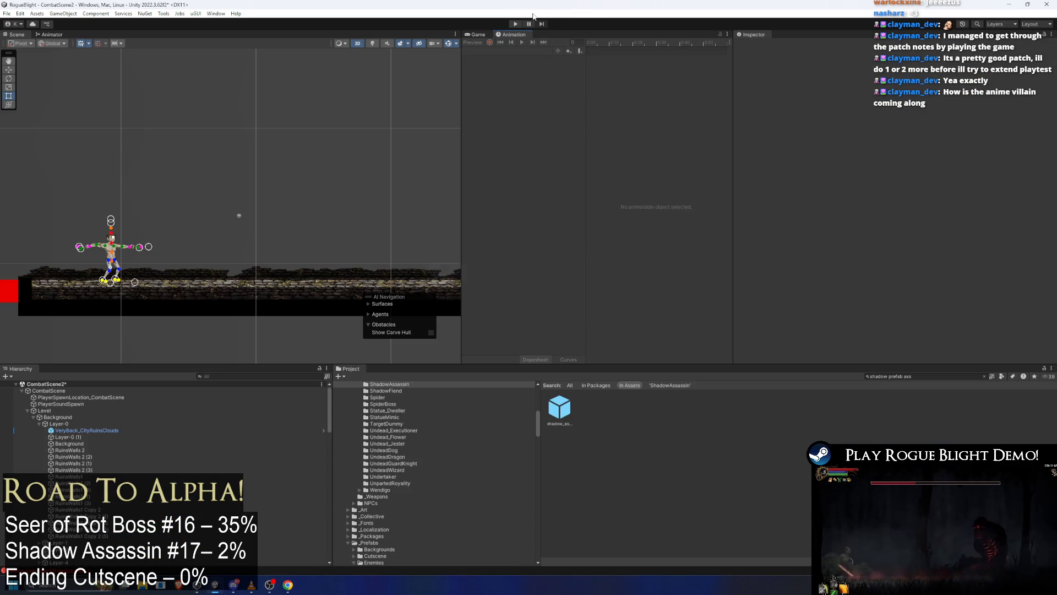
{"action": "double_click", "coordinate": [552, 410]}
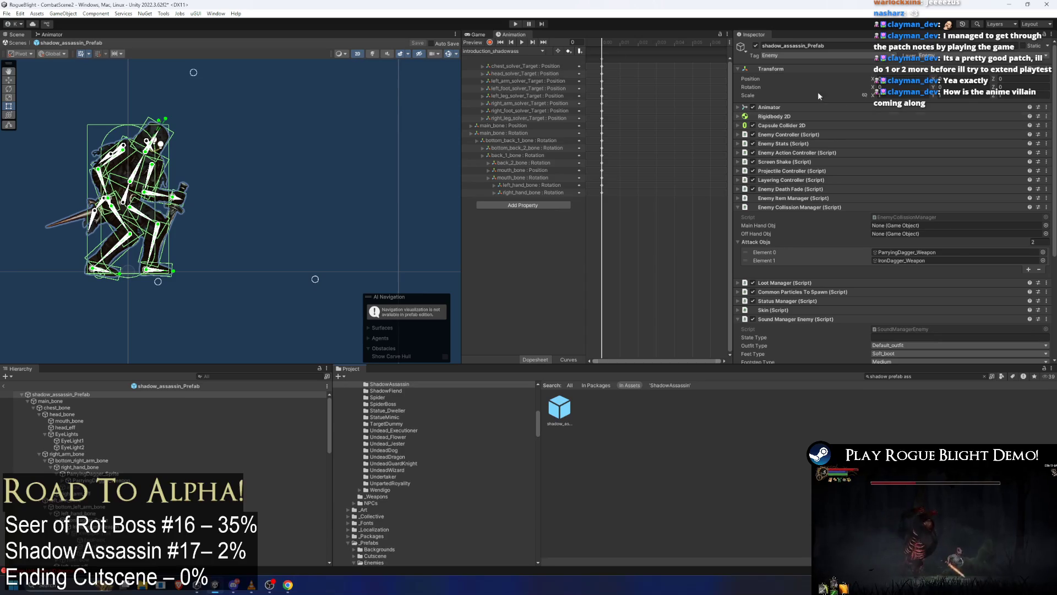
Switch to introduction_cancel_shadowass and inspect its StartGravity, PushUpward and TeleportToMiddleYOffset events.
{"action": "left_click", "coordinate": [508, 50]}
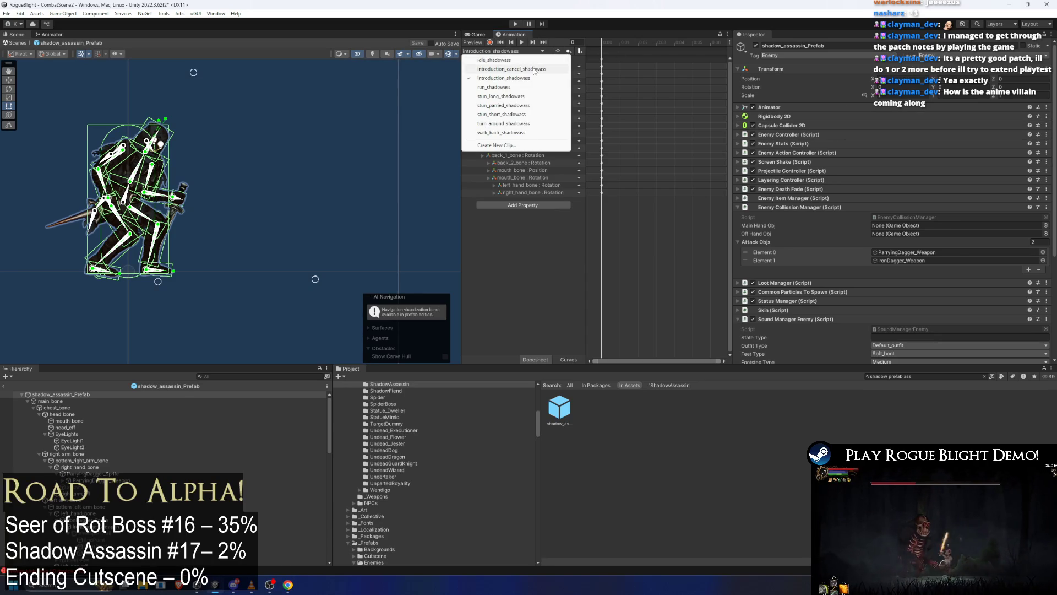
{"action": "left_click", "coordinate": [512, 69]}
{"action": "left_click", "coordinate": [663, 50]}
{"action": "left_click", "coordinate": [641, 50]}
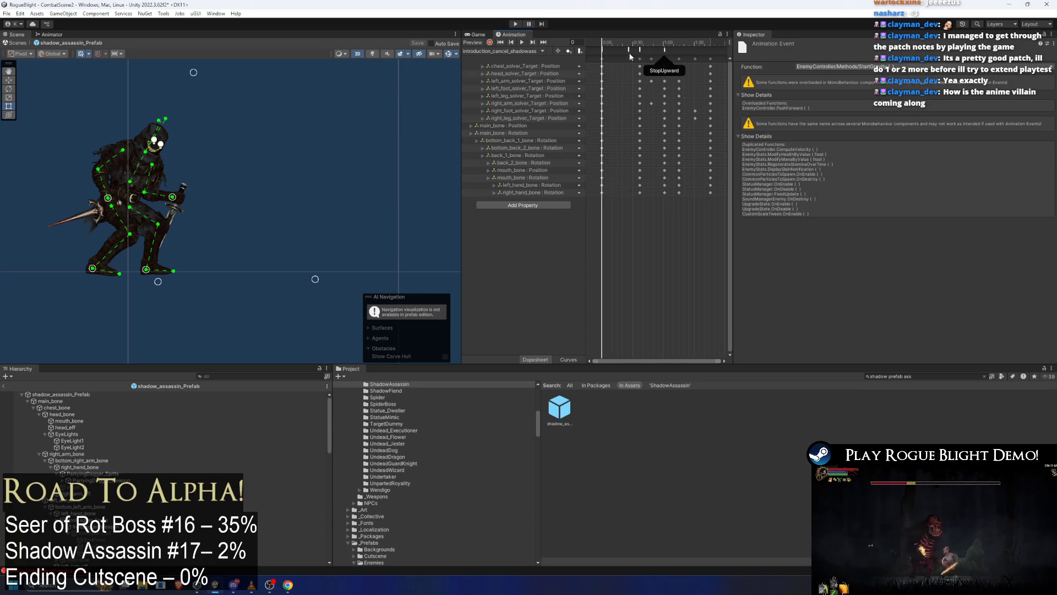
{"action": "left_click", "coordinate": [603, 49]}
{"action": "left_click", "coordinate": [603, 50]}
{"action": "scroll", "coordinate": [605, 54], "scroll_direction": "up", "scroll_amount": 5}
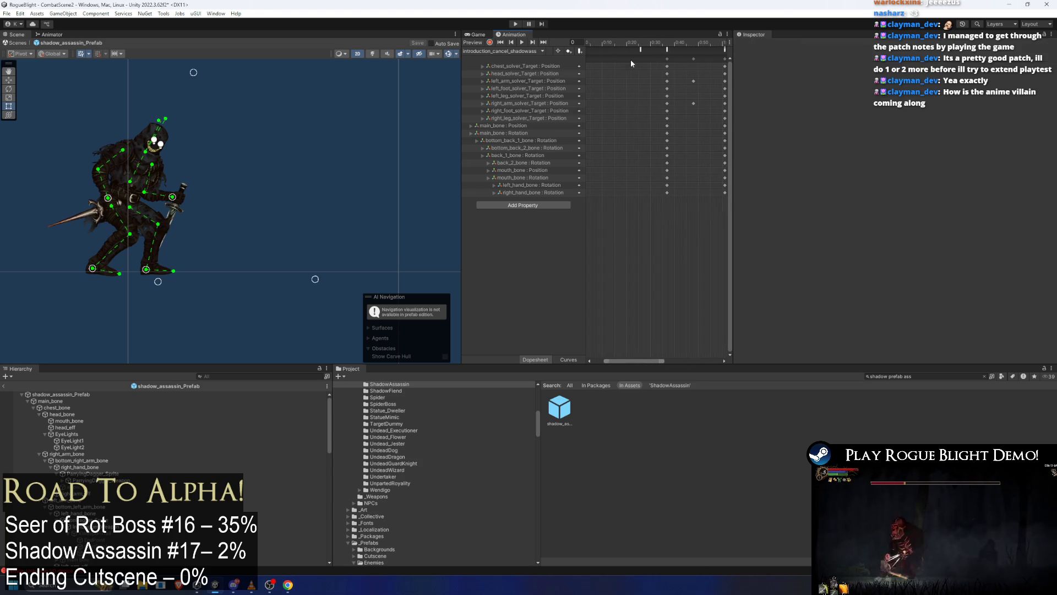
{"action": "left_click", "coordinate": [603, 58]}
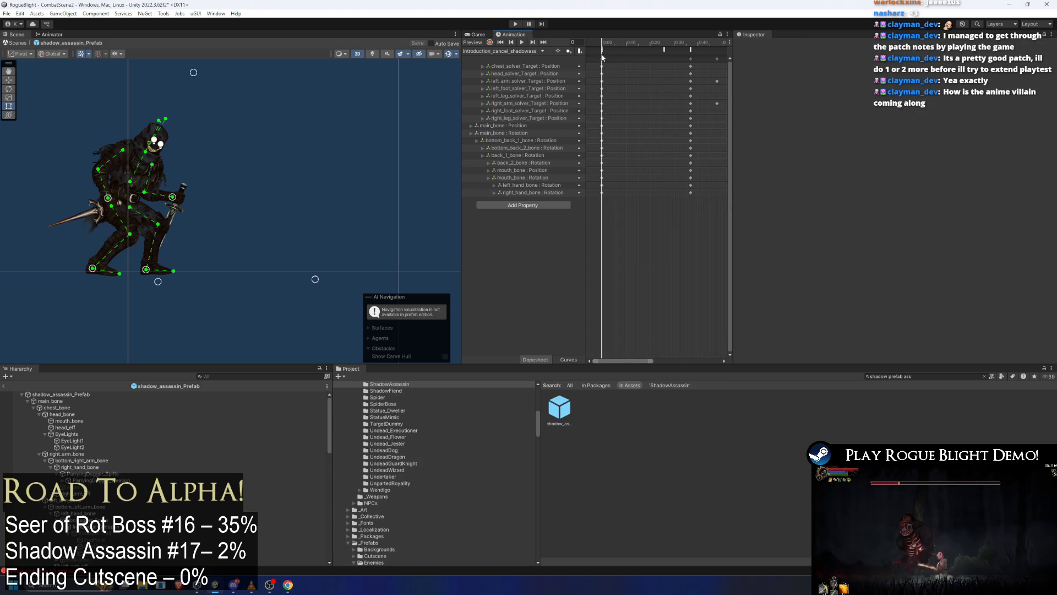
{"action": "left_click", "coordinate": [603, 56]}
{"action": "left_click", "coordinate": [615, 45]}
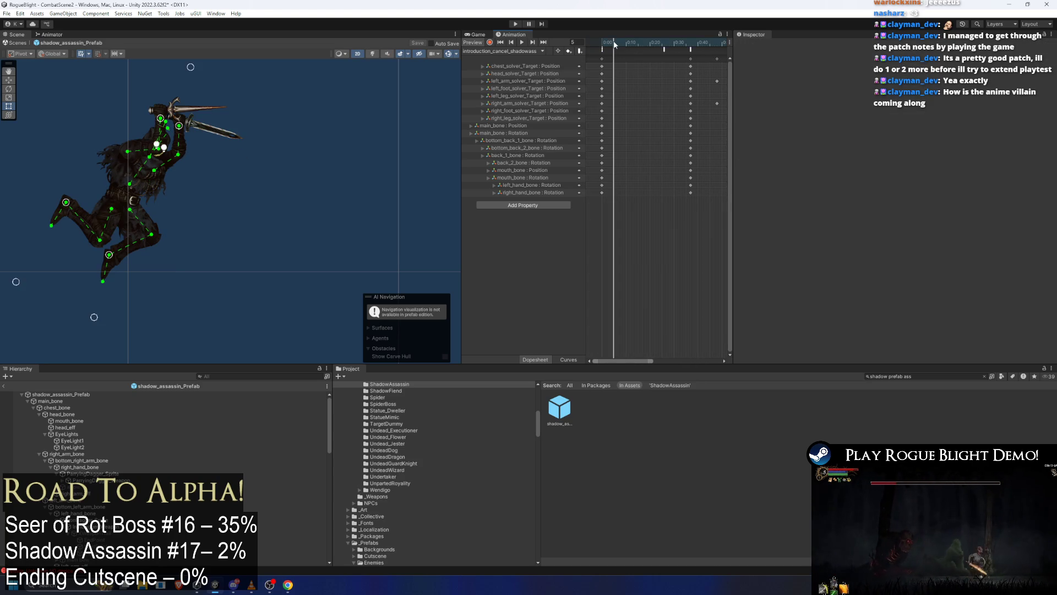
Add an event at frame 5 that calls EnemyController's TeleportAbovePlayer (float).
{"action": "right_click", "coordinate": [615, 50]}
{"action": "left_click", "coordinate": [660, 55]}
{"action": "left_click", "coordinate": [859, 67]}
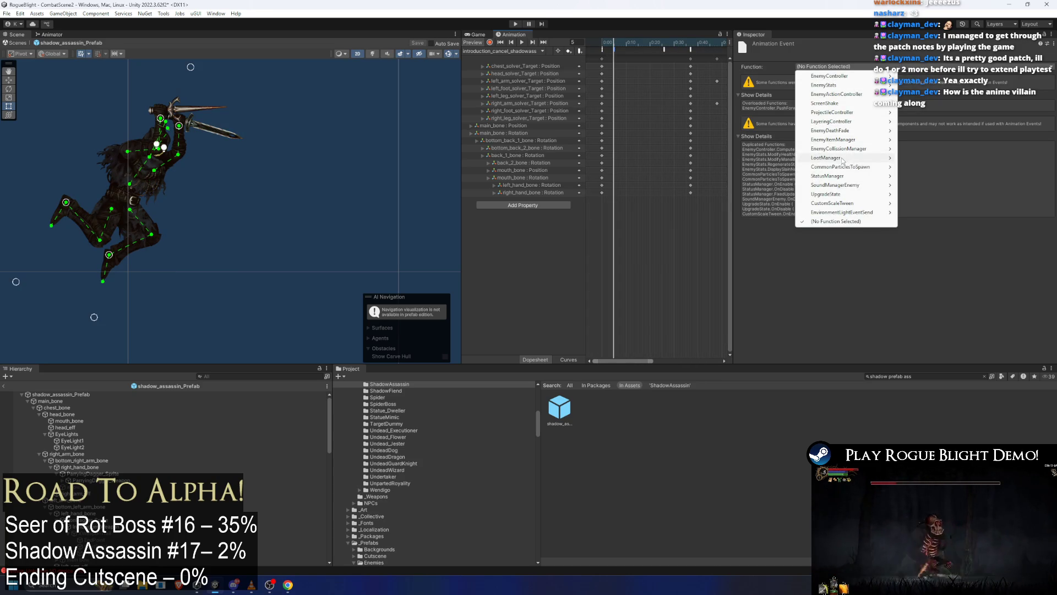
{"action": "mouse_move", "coordinate": [863, 97]}
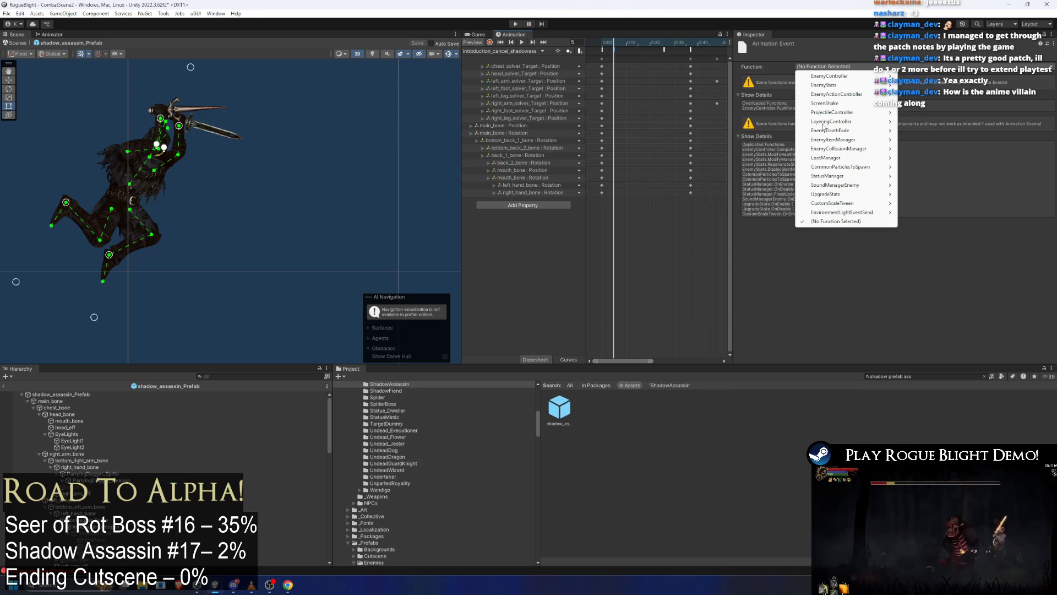
{"action": "mouse_move", "coordinate": [823, 85]}
{"action": "mouse_move", "coordinate": [934, 77]}
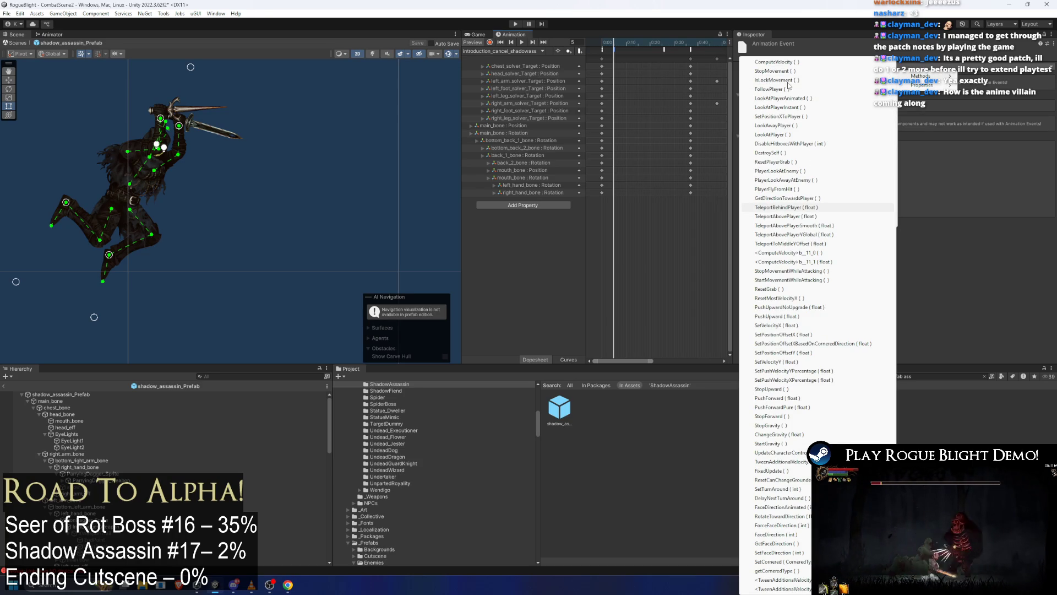
{"action": "left_click", "coordinate": [785, 217]}
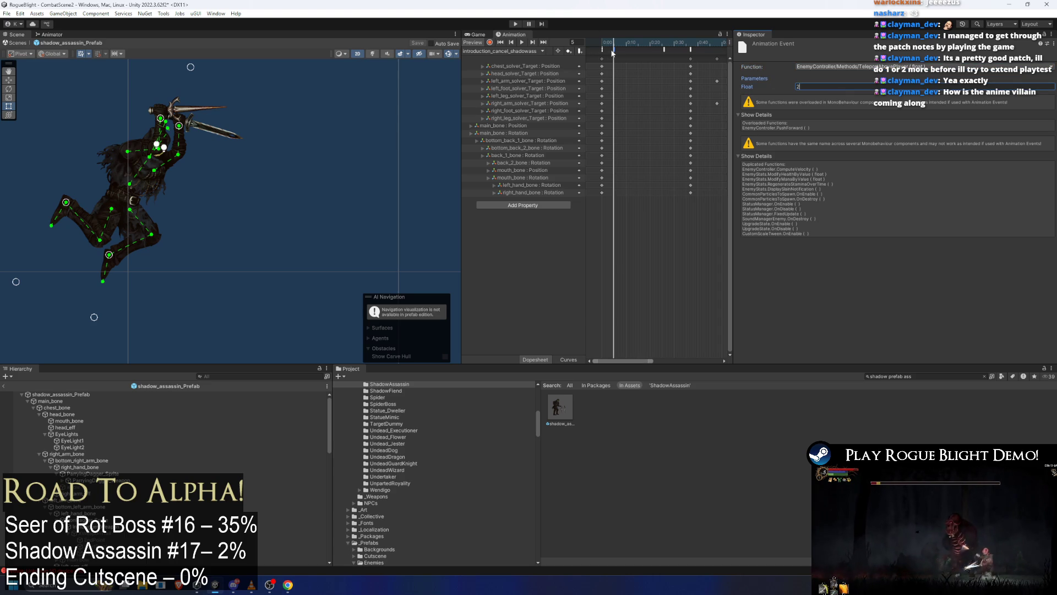
{"action": "type", "text": "1.5"}
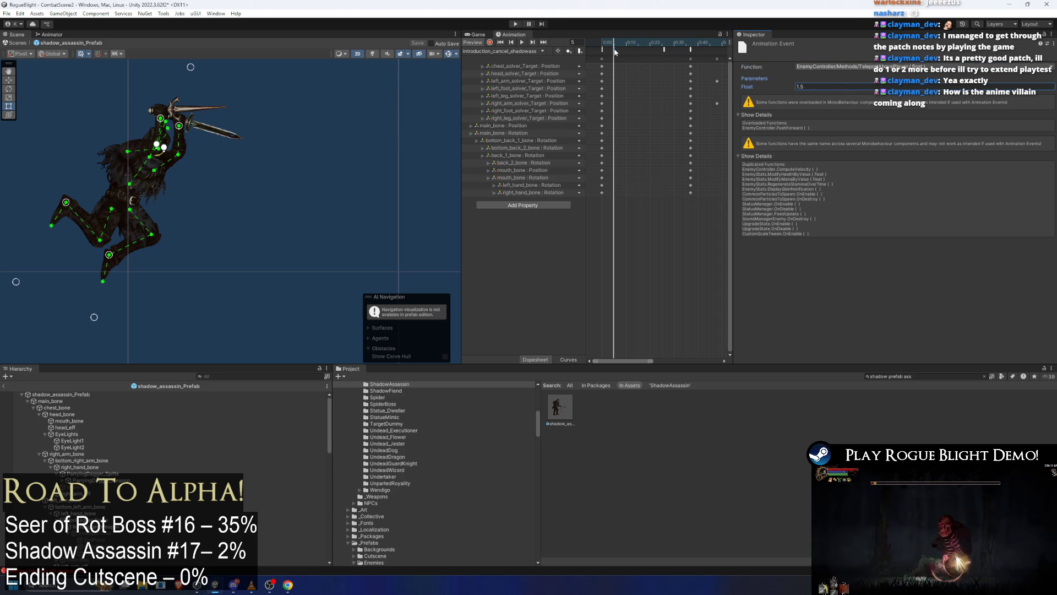
{"action": "left_click", "coordinate": [607, 51]}
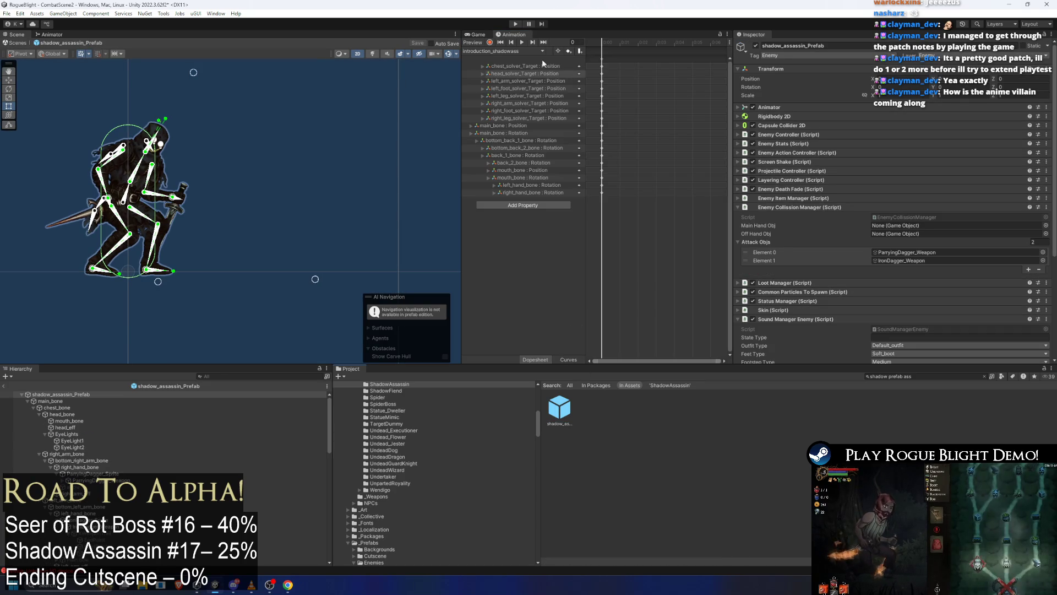
Reselect the introduction_cancel_shadowass clip's event, save the project, and switch to Chrome.
{"action": "left_click", "coordinate": [537, 52]}
{"action": "left_click", "coordinate": [538, 69]}
{"action": "left_click", "coordinate": [602, 49]}
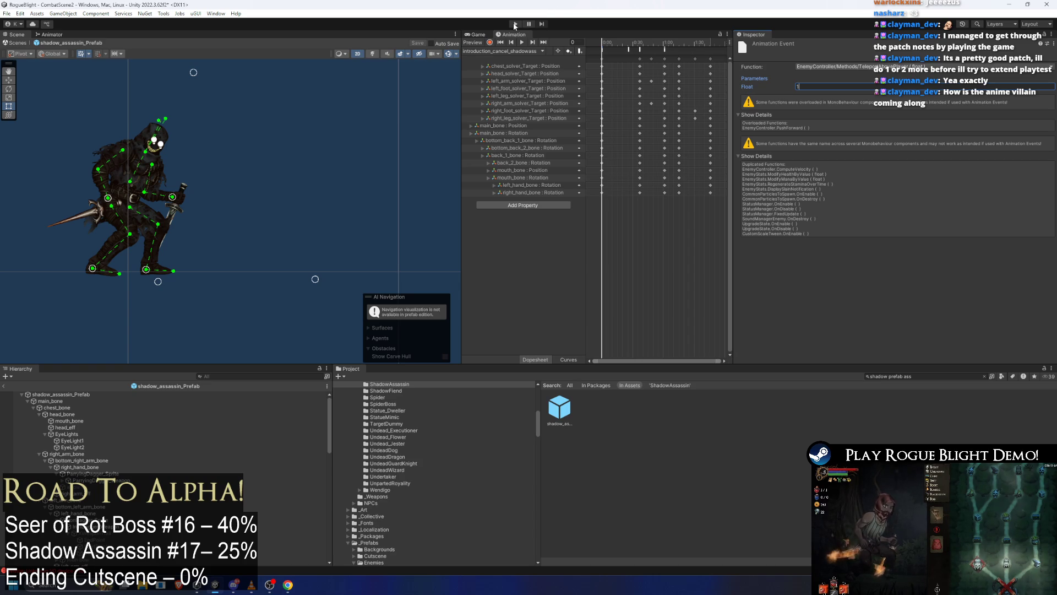
{"action": "key", "text": "ctrl+s"}
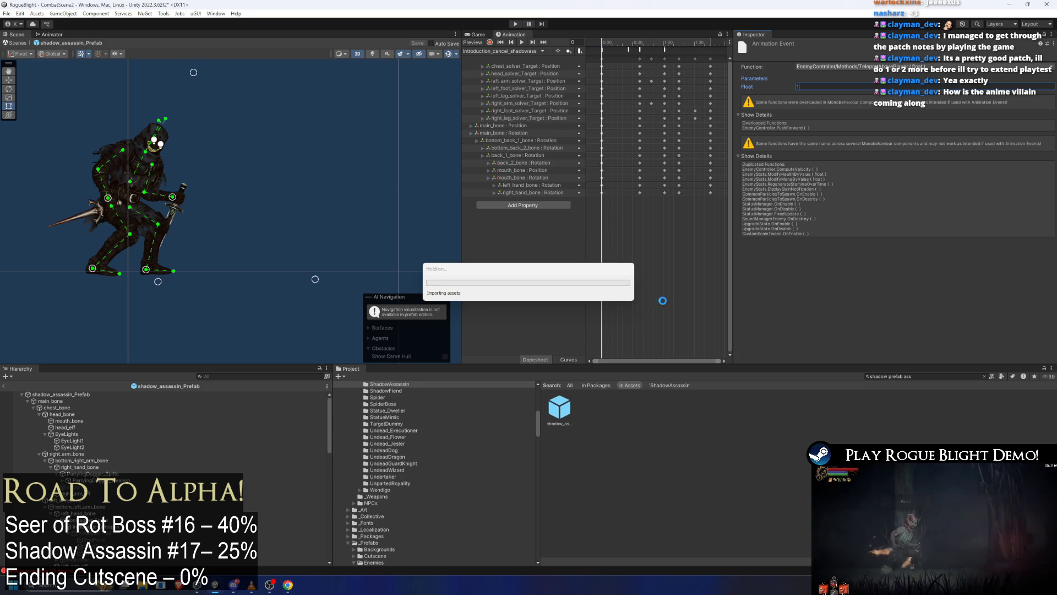
{"action": "key", "text": "alt+Tab"}
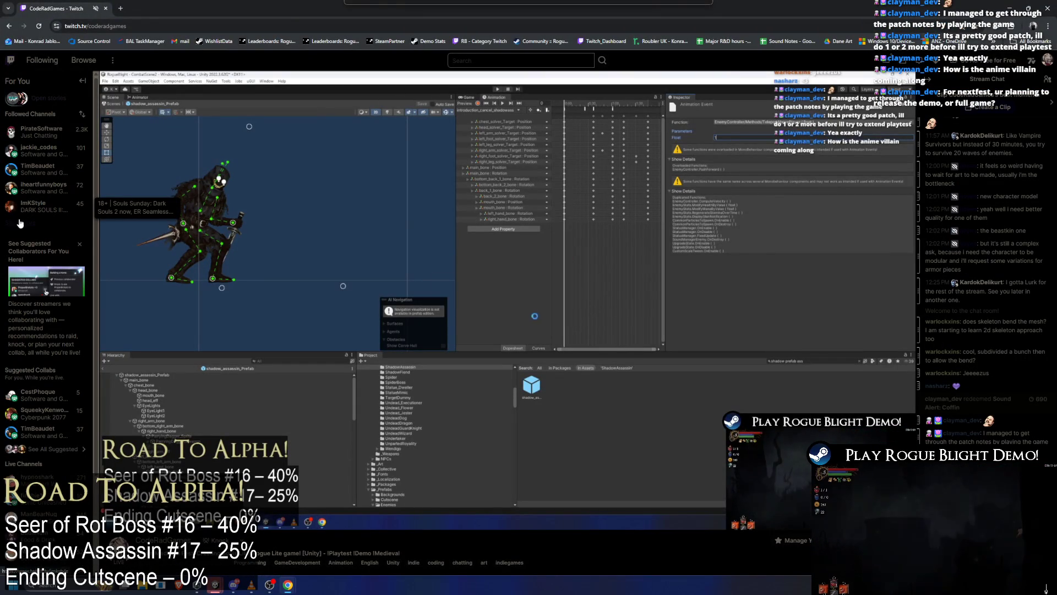
Expand the Followed Channels list and open one followed channel in a new tab.
{"action": "left_click", "coordinate": [22, 222]}
{"action": "scroll", "coordinate": [76, 215], "scroll_direction": "down", "scroll_amount": 2}
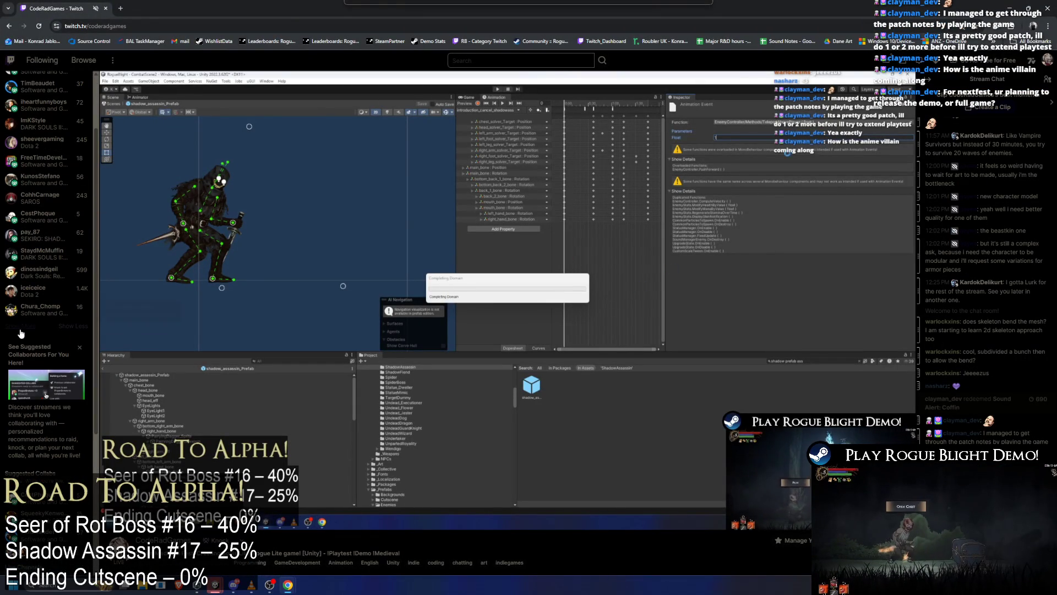
{"action": "scroll", "coordinate": [58, 281], "scroll_direction": "down", "scroll_amount": 3}
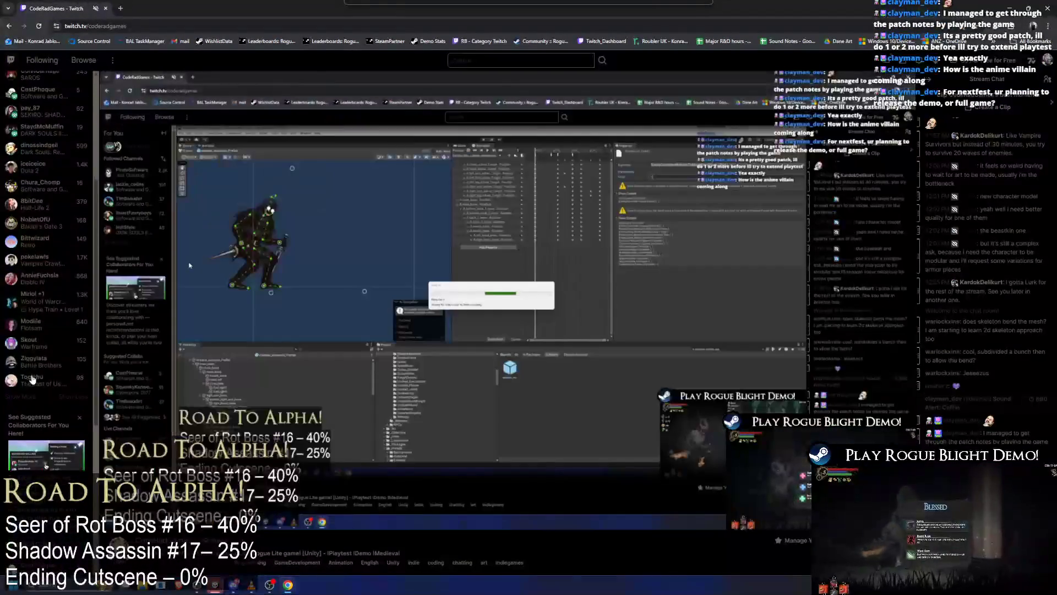
{"action": "left_click", "coordinate": [22, 396]}
{"action": "scroll", "coordinate": [33, 374], "scroll_direction": "down", "scroll_amount": 3}
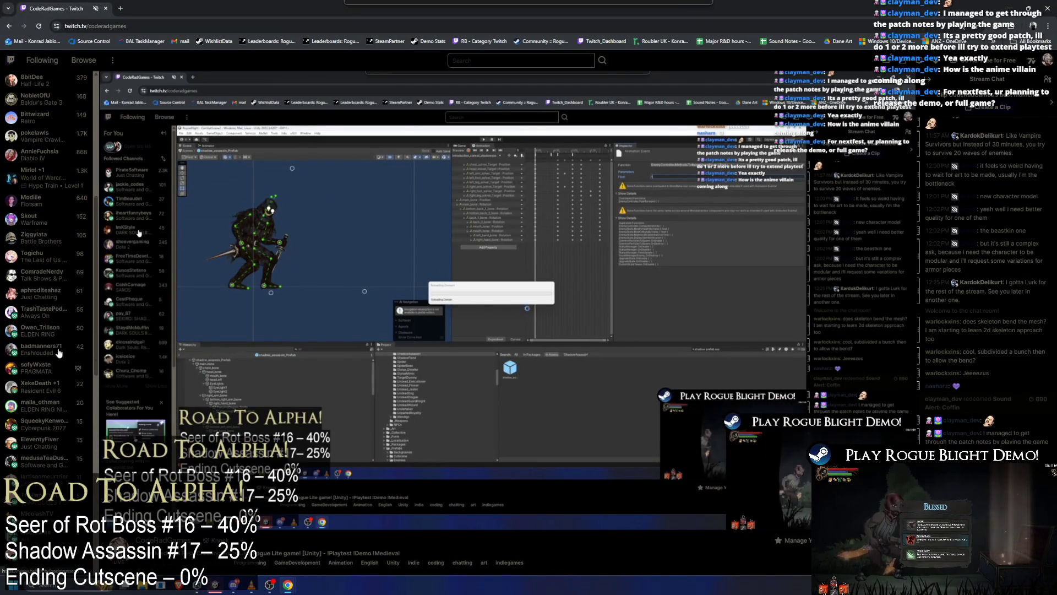
{"action": "scroll", "coordinate": [64, 358], "scroll_direction": "down", "scroll_amount": 2}
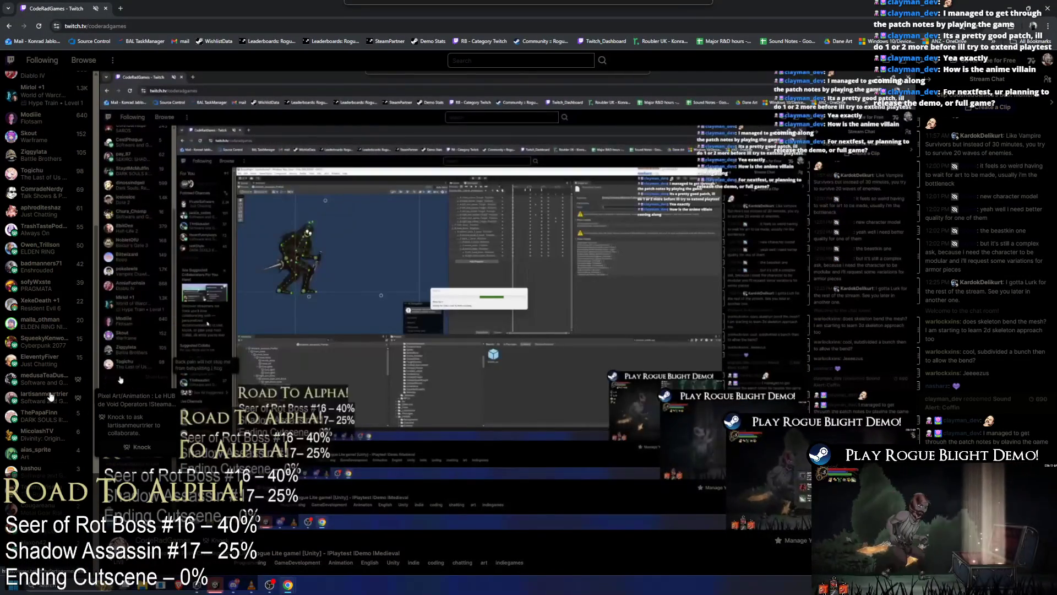
{"action": "middle_click", "coordinate": [52, 383]}
{"action": "scroll", "coordinate": [60, 384], "scroll_direction": "down", "scroll_amount": 3}
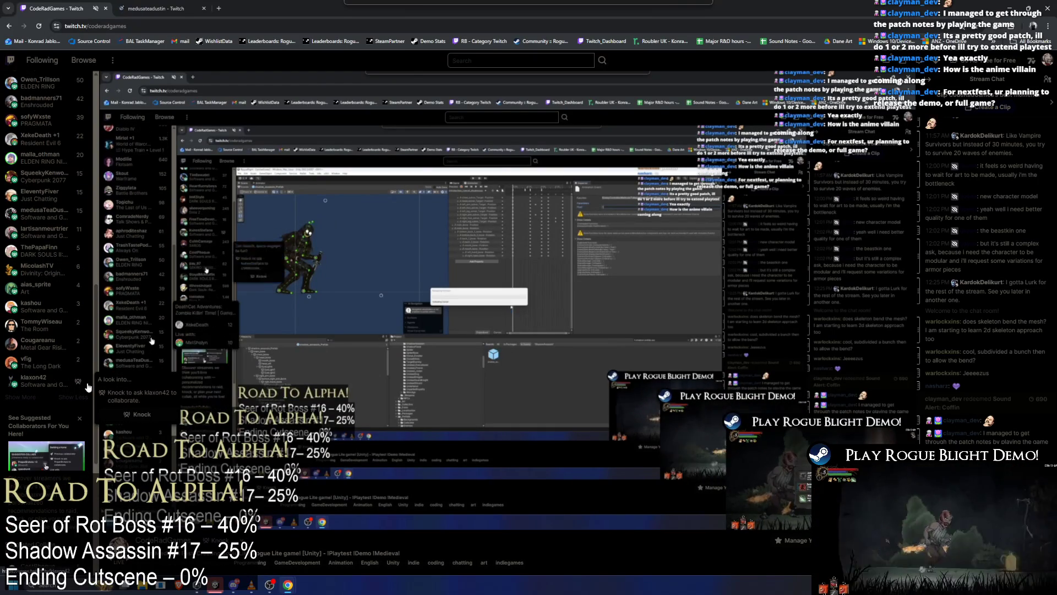
{"action": "left_click", "coordinate": [160, 9]}
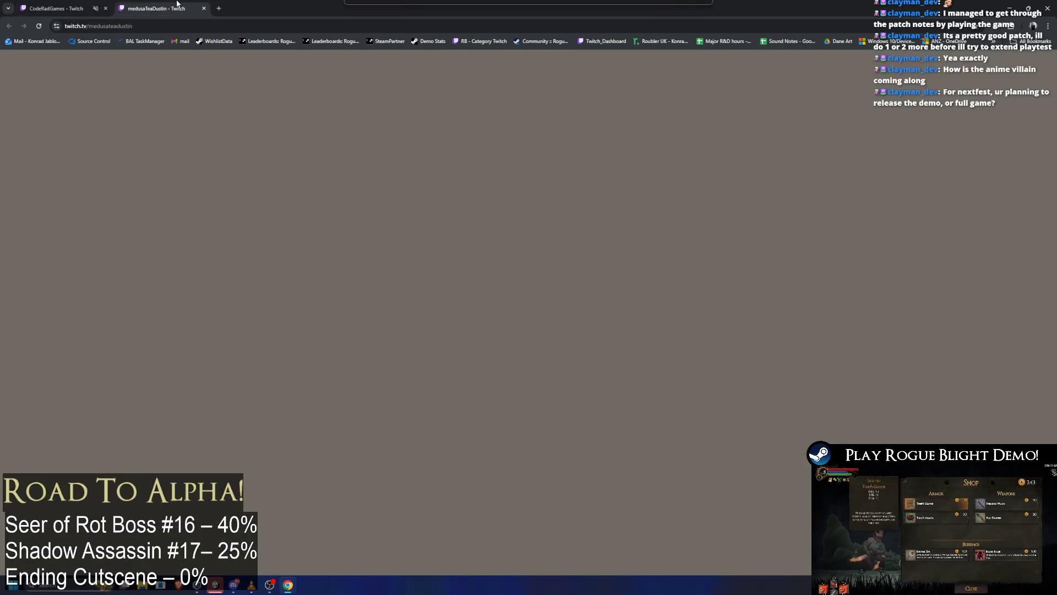
{"action": "left_click_drag", "start_coordinate": [161, 24], "coordinate": [103, 37]}
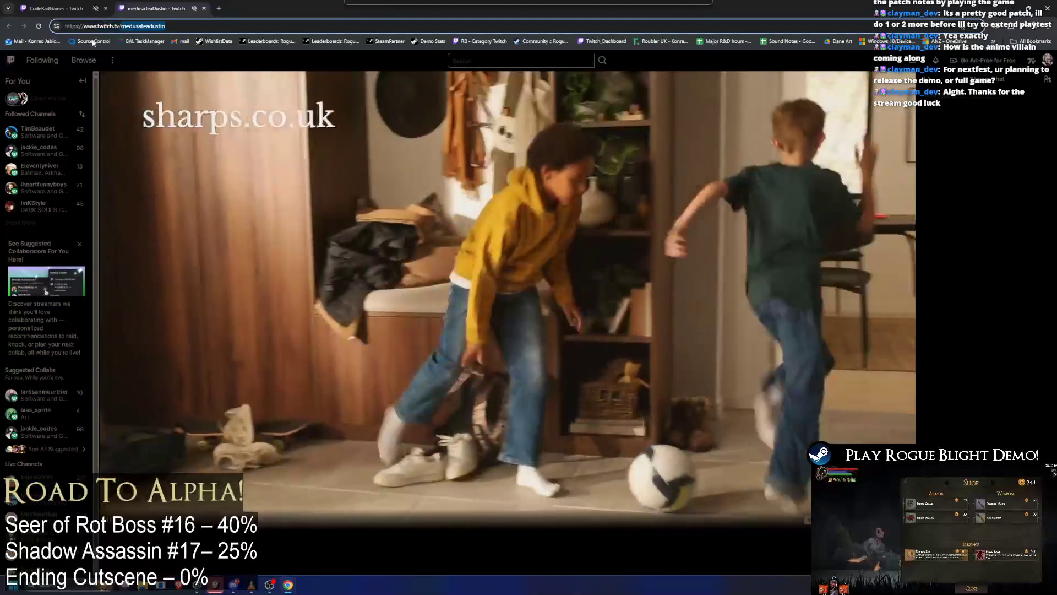
Close the extra tab, run the player right in Unity until the boss lands, then stop.
{"action": "key", "text": "ctrl+w"}
{"action": "key", "text": "alt+Tab"}
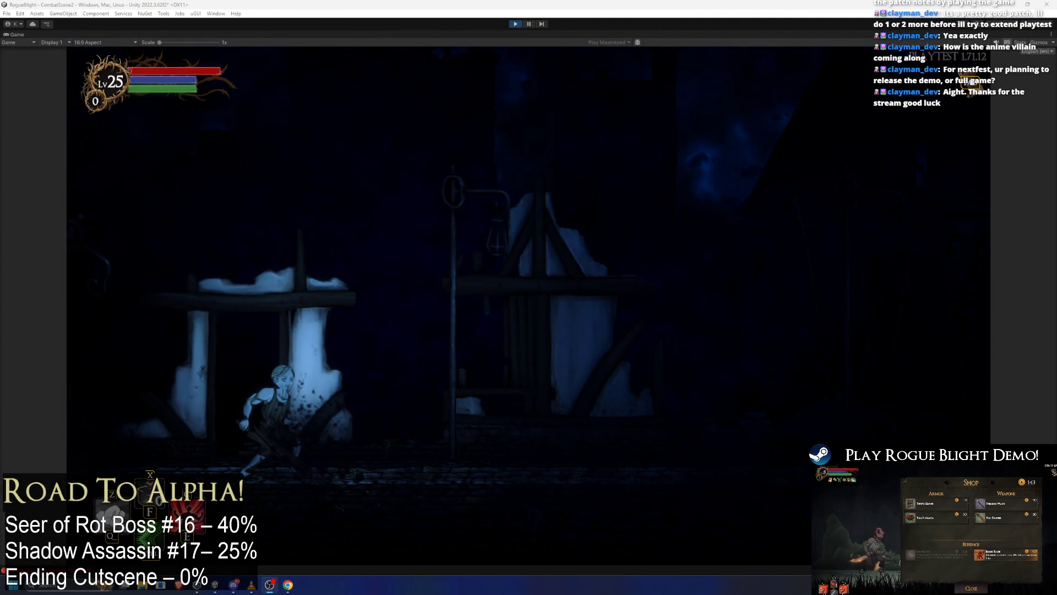
{"action": "key", "text": "d"}
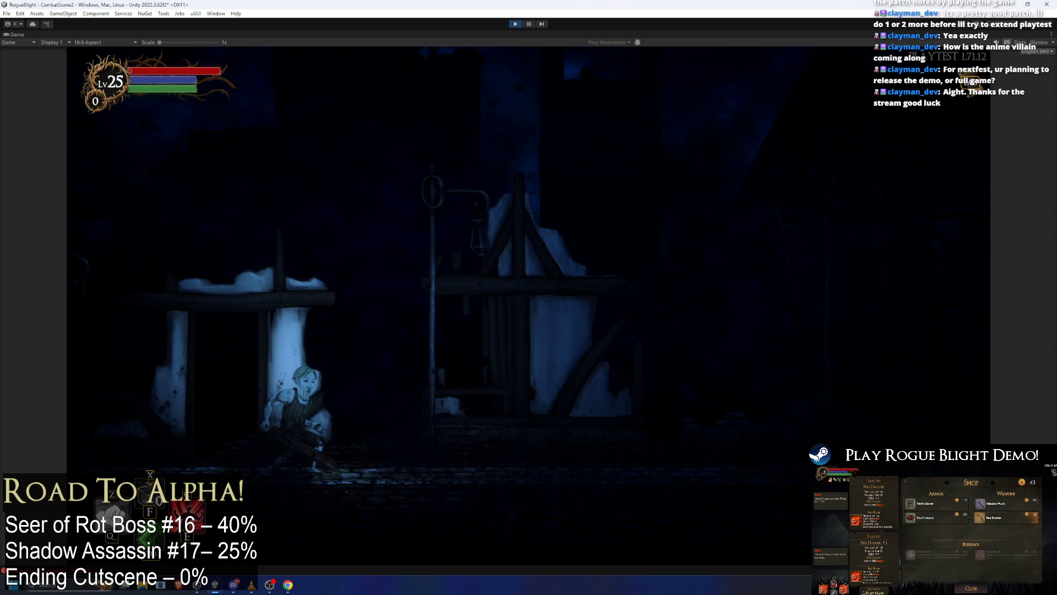
{"action": "key", "text": "d"}
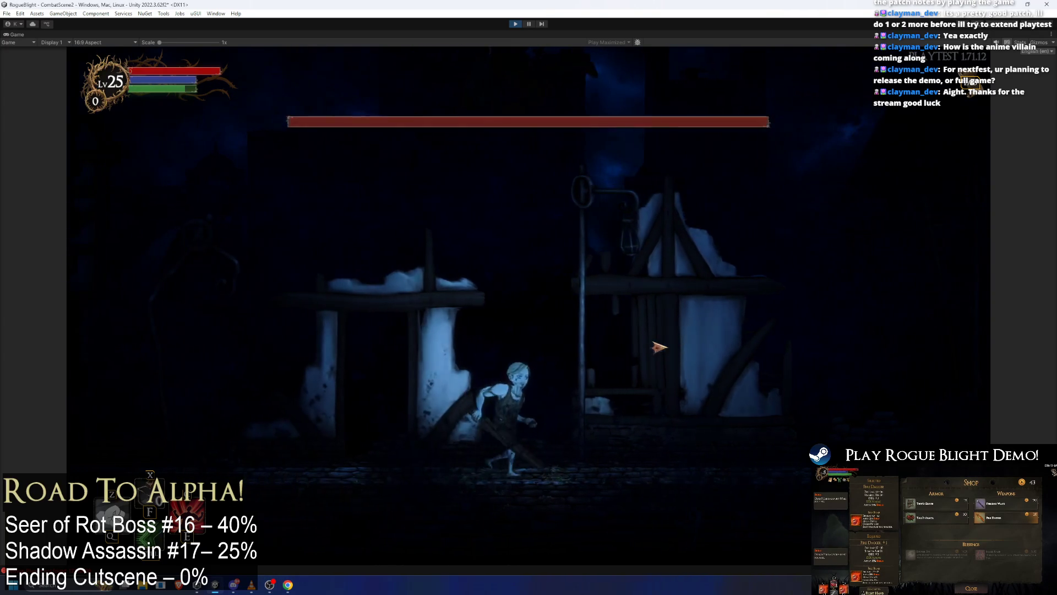
{"action": "key", "text": "d"}
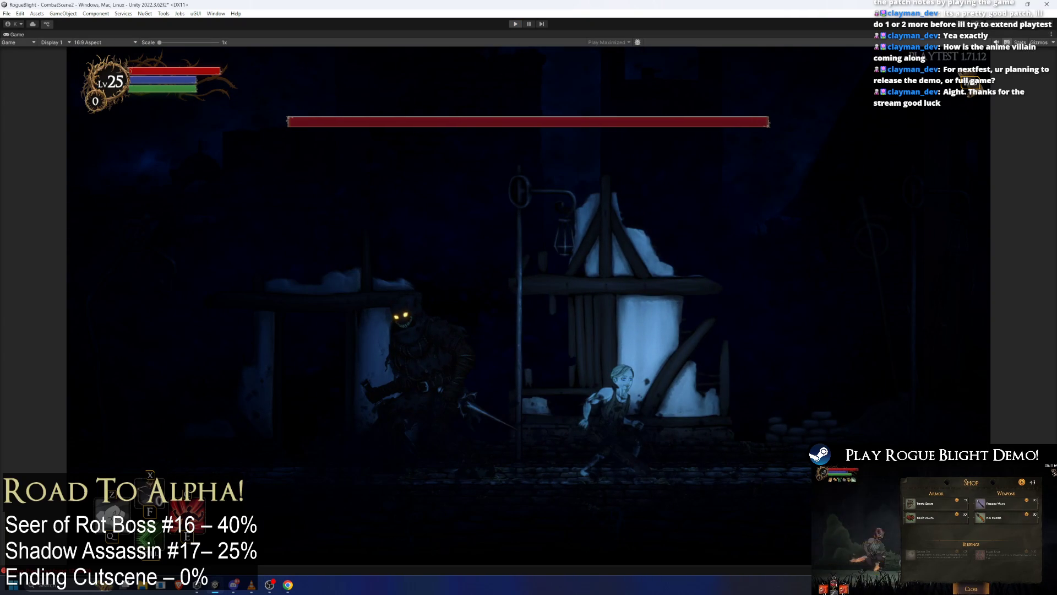
{"action": "key", "text": "ctrl+p"}
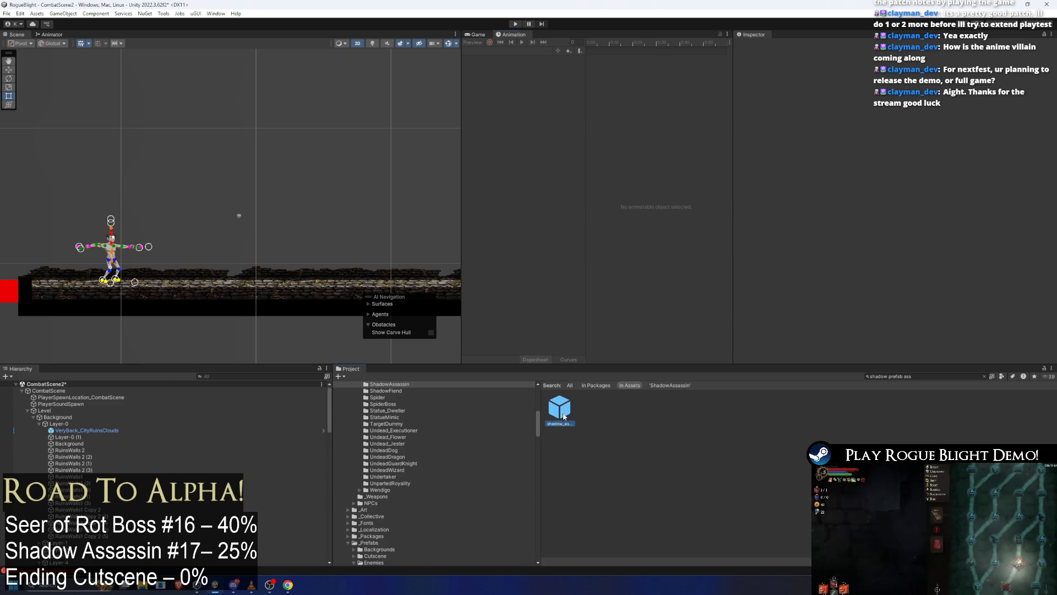
Open the shadow_assassin prefab and switch to the introduction_cancel_shadowass animation clip.
{"action": "double_click", "coordinate": [559, 408]}
{"action": "left_click", "coordinate": [486, 51]}
{"action": "left_click", "coordinate": [506, 69]}
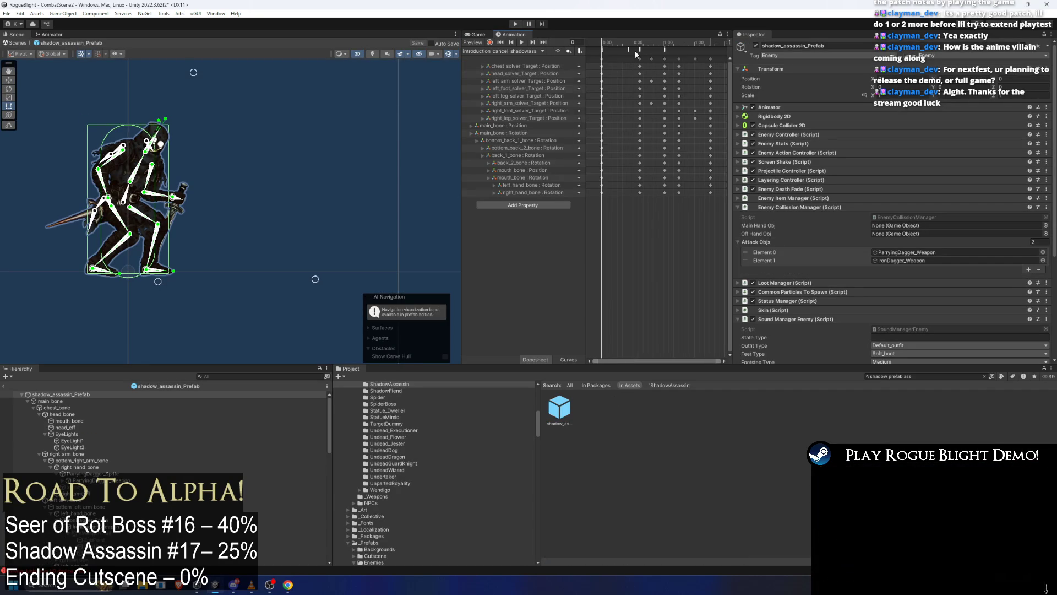
Step through the clip's events to TeleportAbovePlayer and edit its Float value.
{"action": "left_click", "coordinate": [603, 49]}
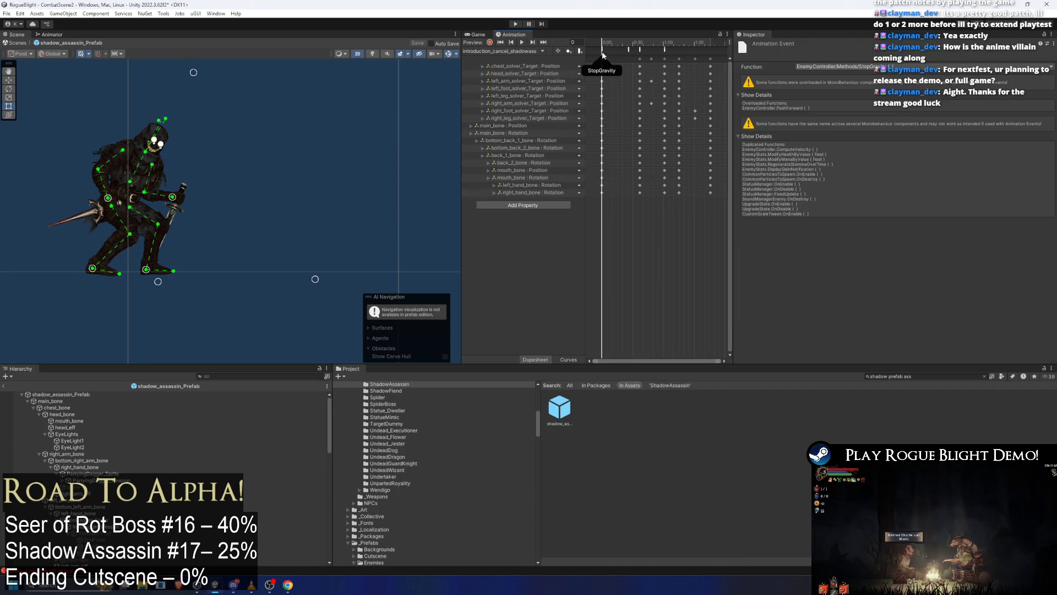
{"action": "left_click", "coordinate": [603, 51]}
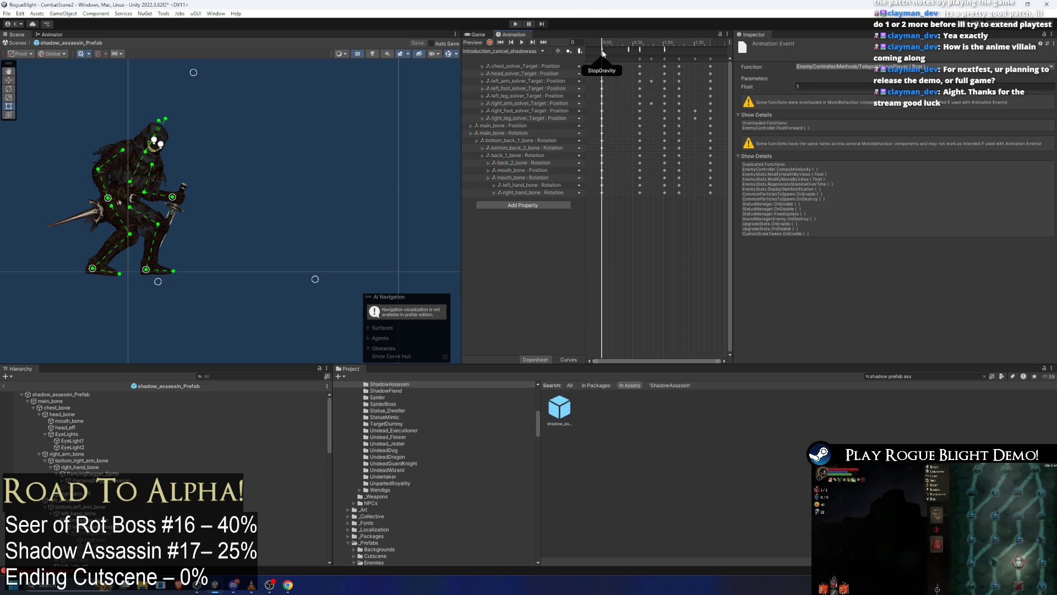
{"action": "left_click", "coordinate": [603, 50]}
{"action": "left_click", "coordinate": [602, 50]}
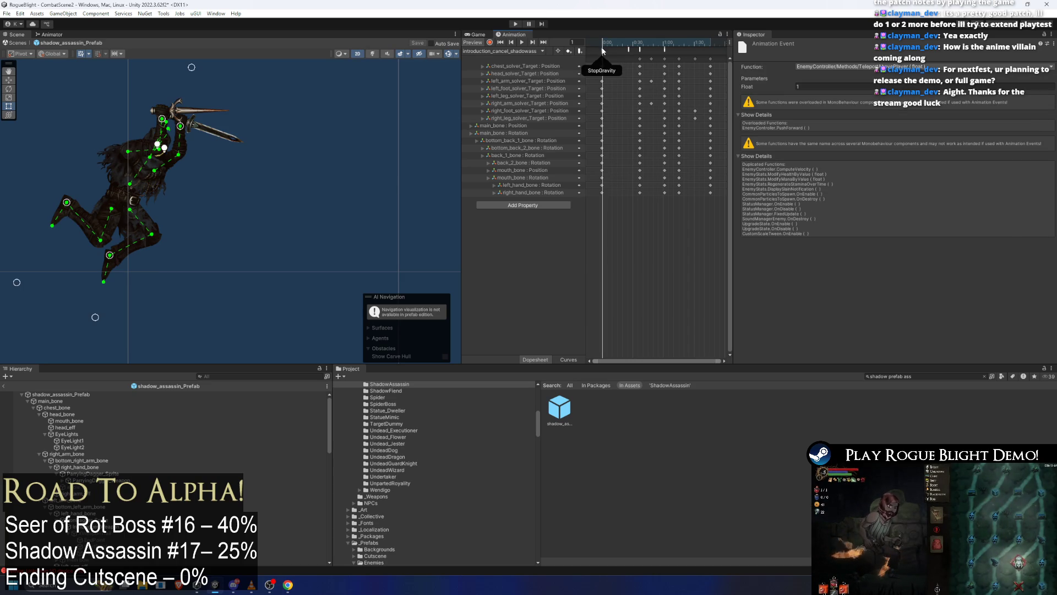
{"action": "left_click", "coordinate": [810, 86]}
{"action": "type", "text": "0.3"}
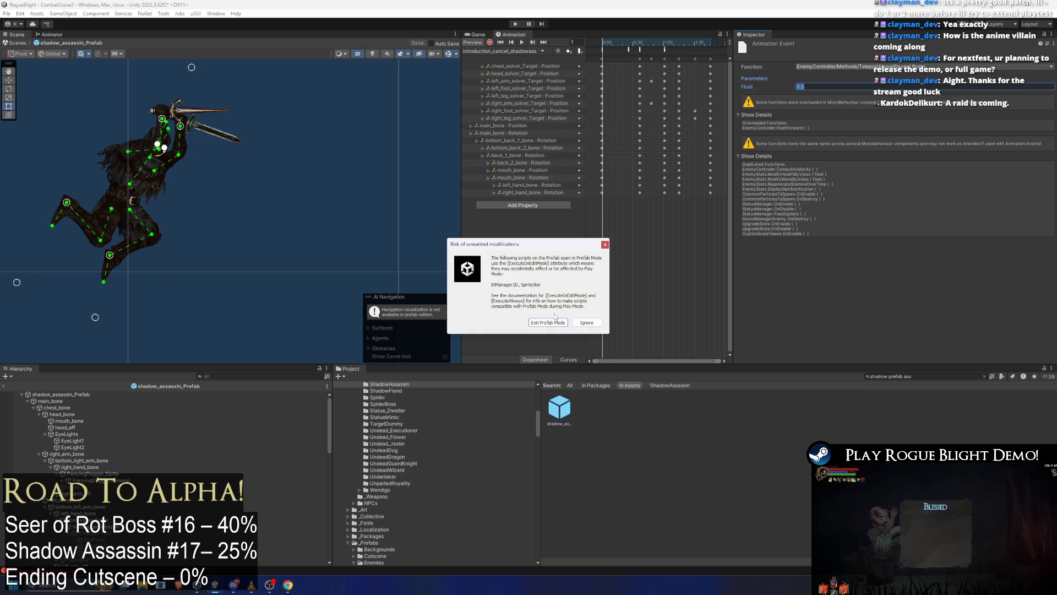
Exit Prefab Mode to start the play-test and walk the player right into Fireworn City.
{"action": "left_click", "coordinate": [542, 322]}
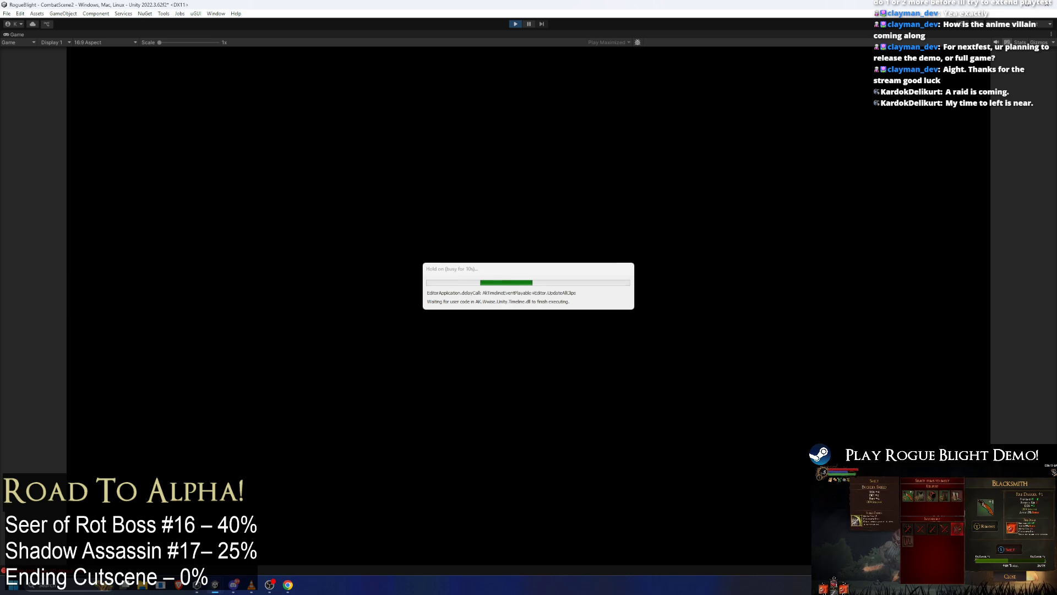
{"action": "key", "text": "d"}
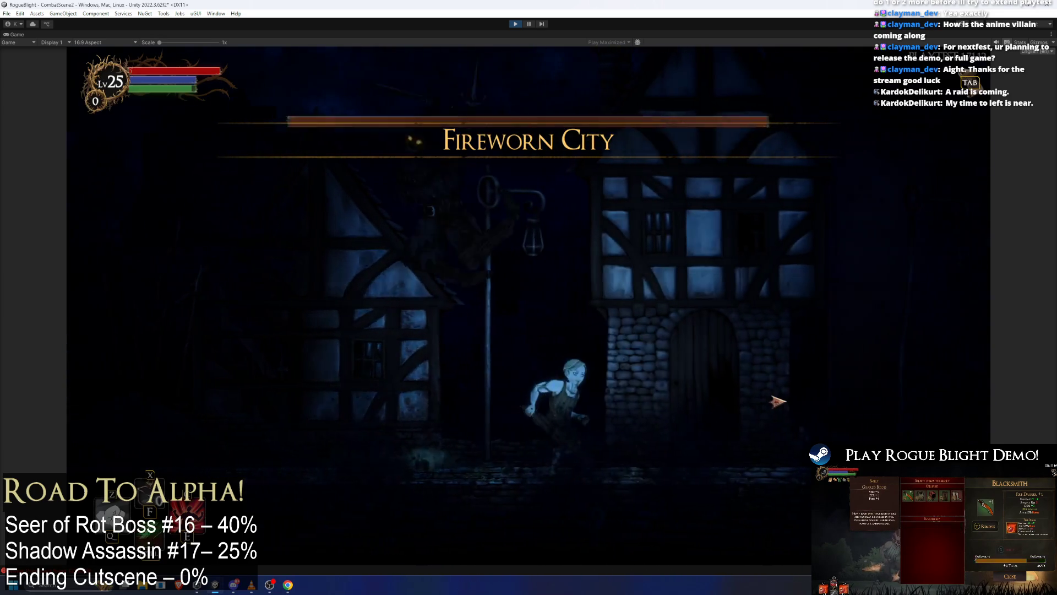